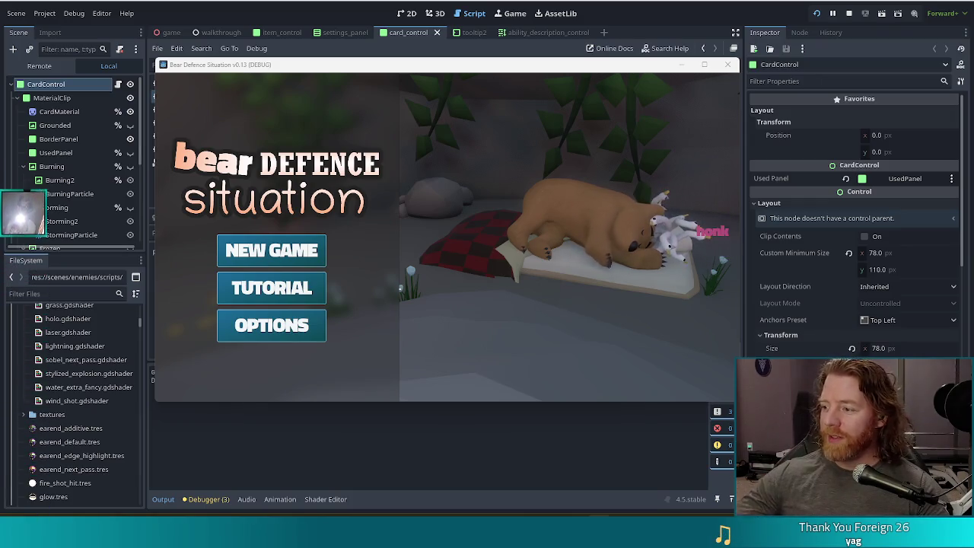
Start a new game from the title screen, reaching level 1, wave 1/3 against the Earth Golem
left_click(270, 250)
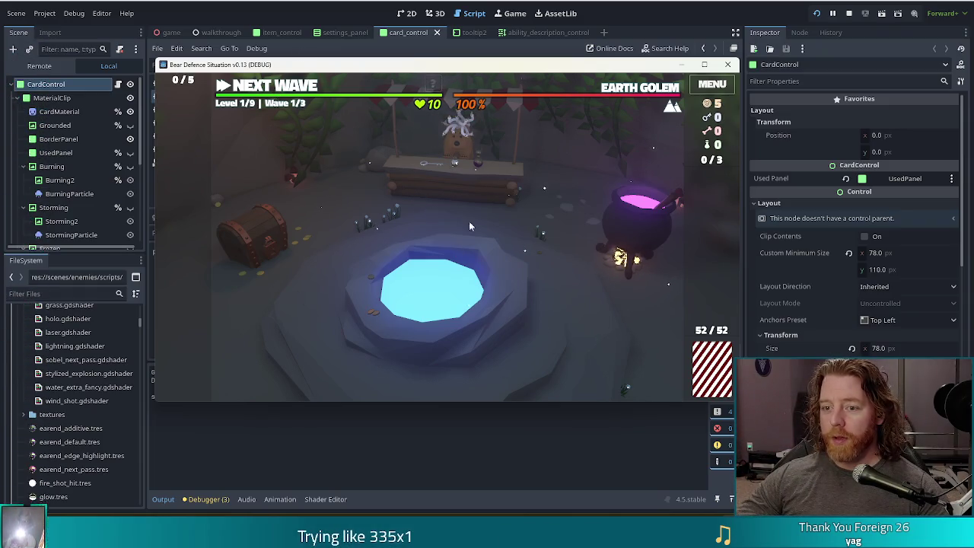
Visit the merchant's shop, honk the vendor's geese, and close the shop again
left_click(467, 184)
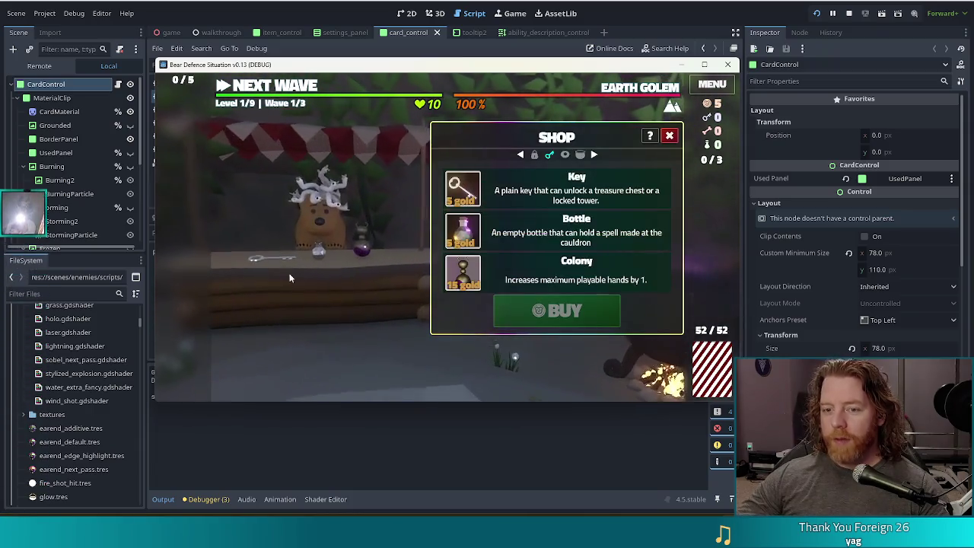
left_click(333, 221)
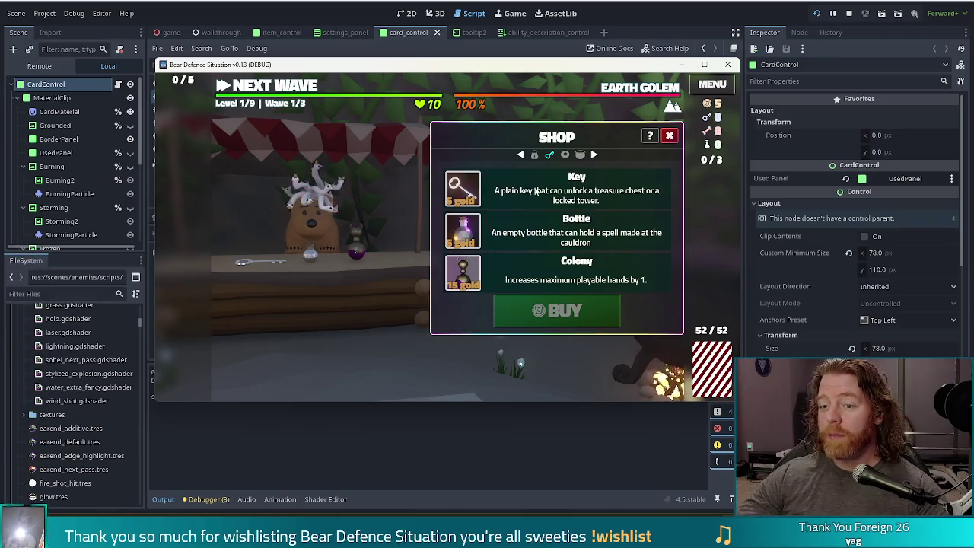
mouse_move(426, 266)
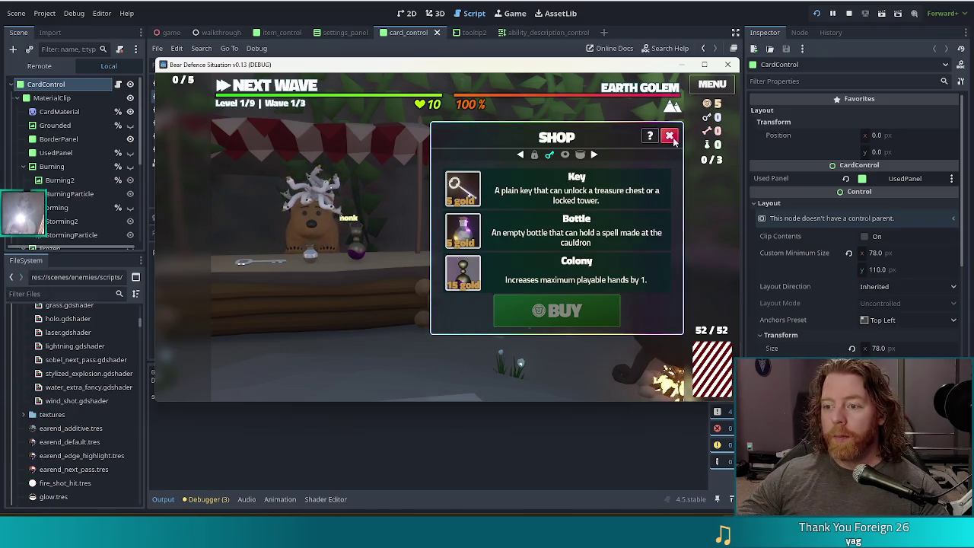
left_click(669, 135)
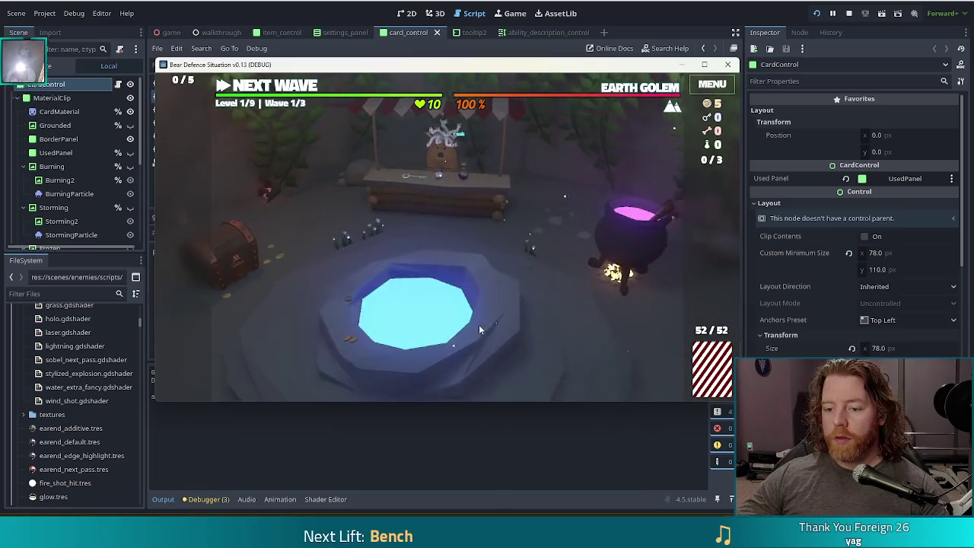
Throw gold into the wishing well and take the Girldinner wish
left_click(479, 329)
left_click(532, 291)
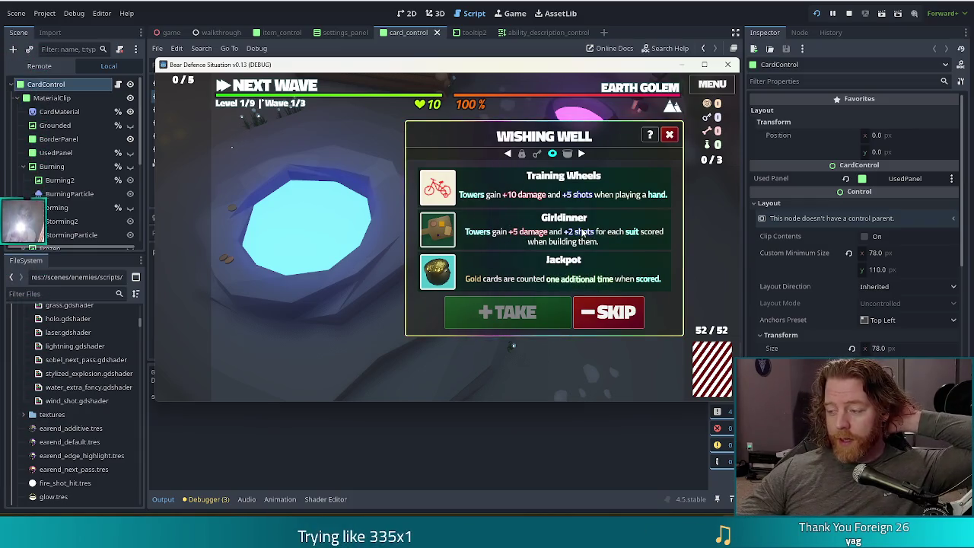
left_click(581, 232)
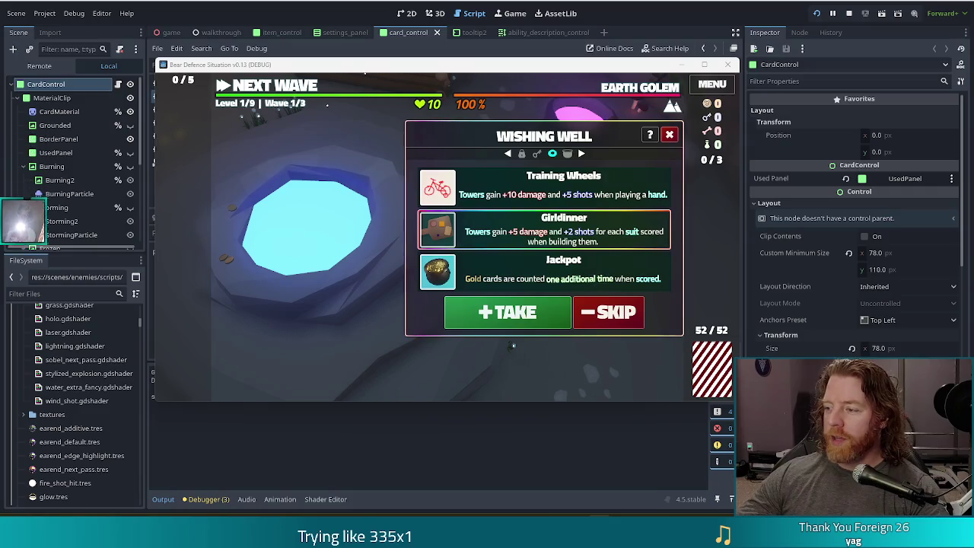
left_click(517, 315)
key("Escape")
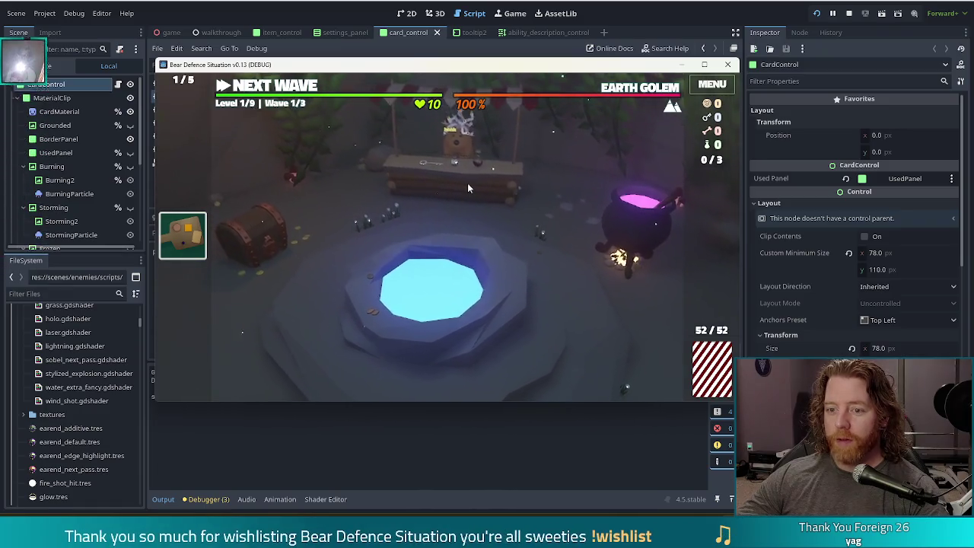
In the shop, reroll the third item repeatedly with the console command add_shop_items
left_click(467, 188)
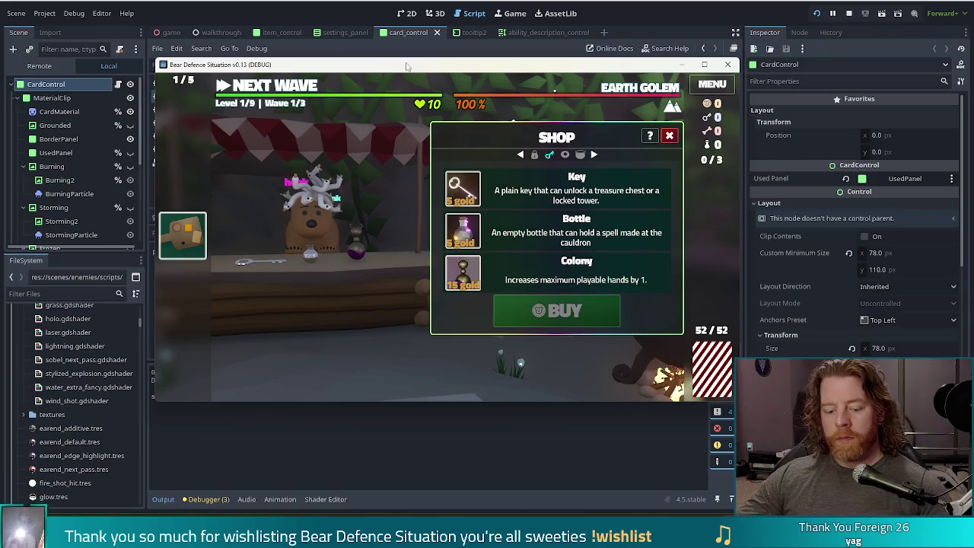
key("grave")
type("add_shop_items")
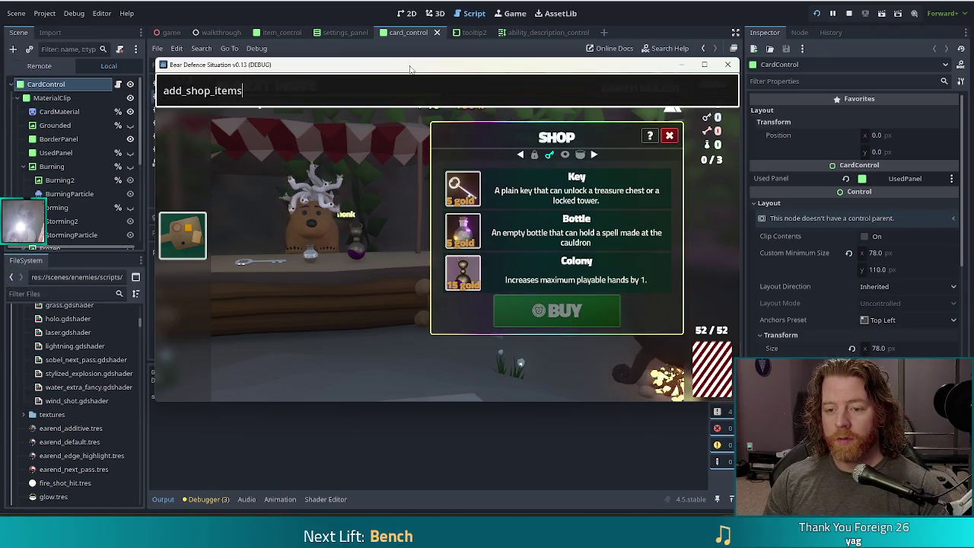
key("Return")
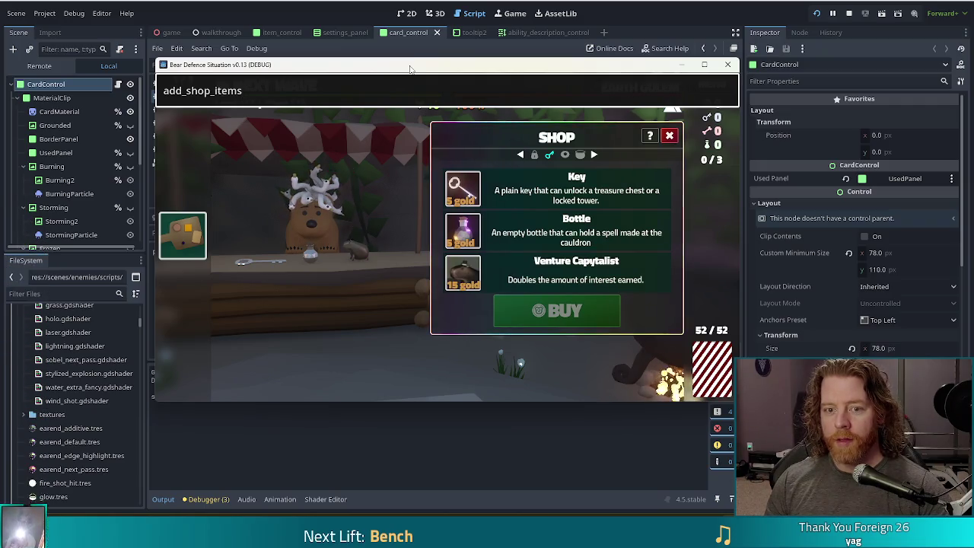
key("Return")
key("Return")
key("Return")
key("Return")
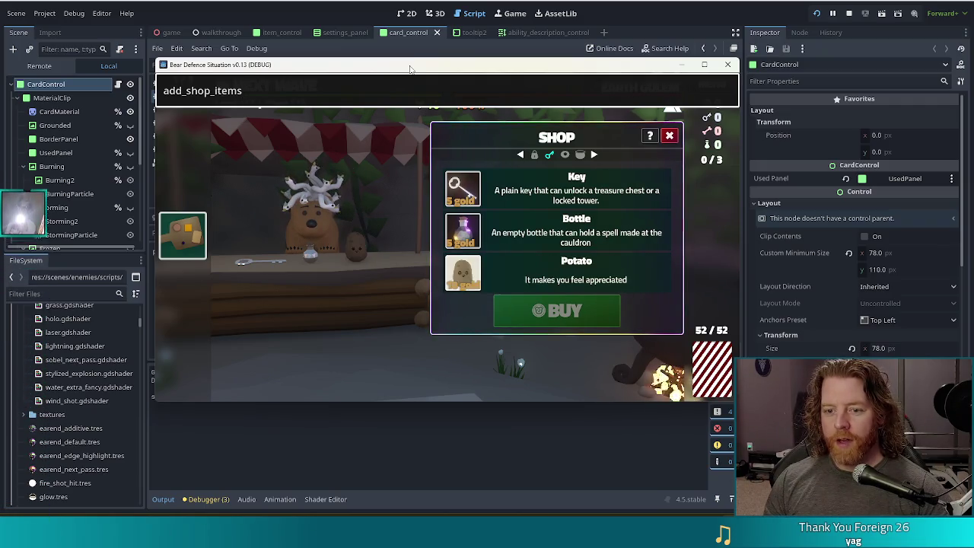
key("Return")
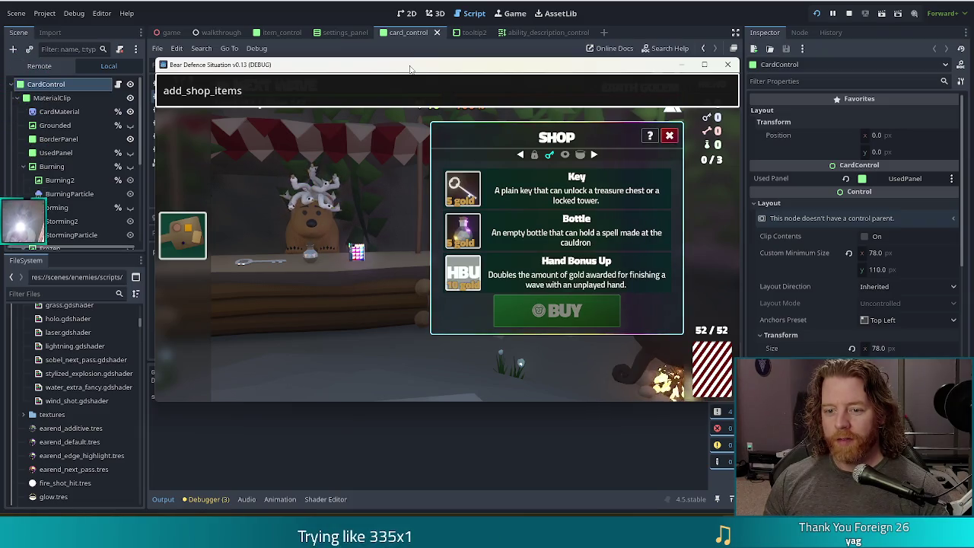
key("Return")
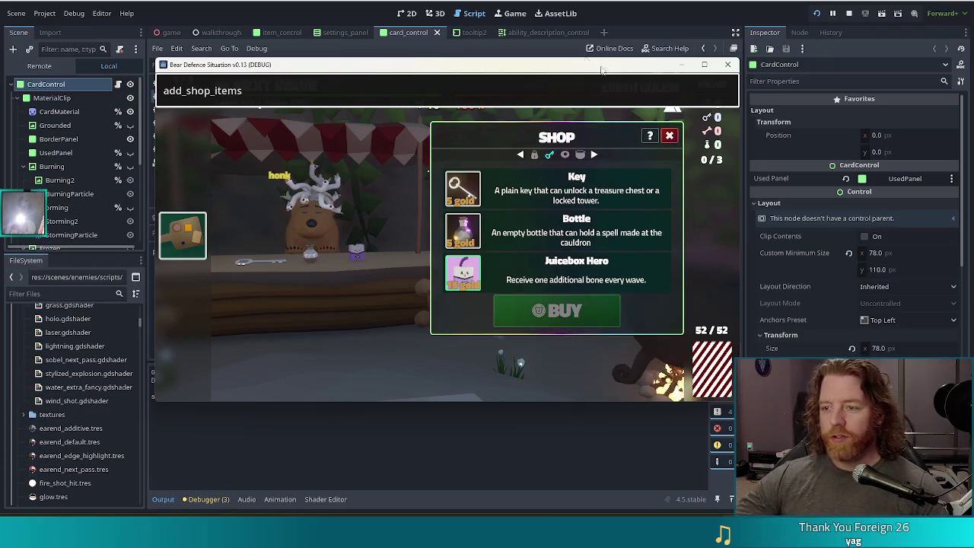
Go fullscreen, reroll the third shop item three more times, then close the console and shop
key("F11")
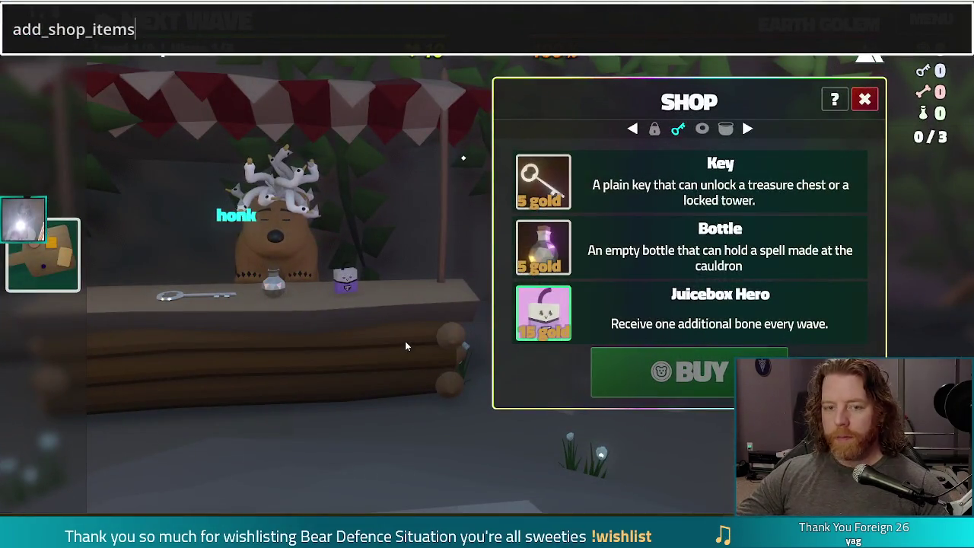
key("Return")
key("Return")
key("Return")
key("Return")
key("Return")
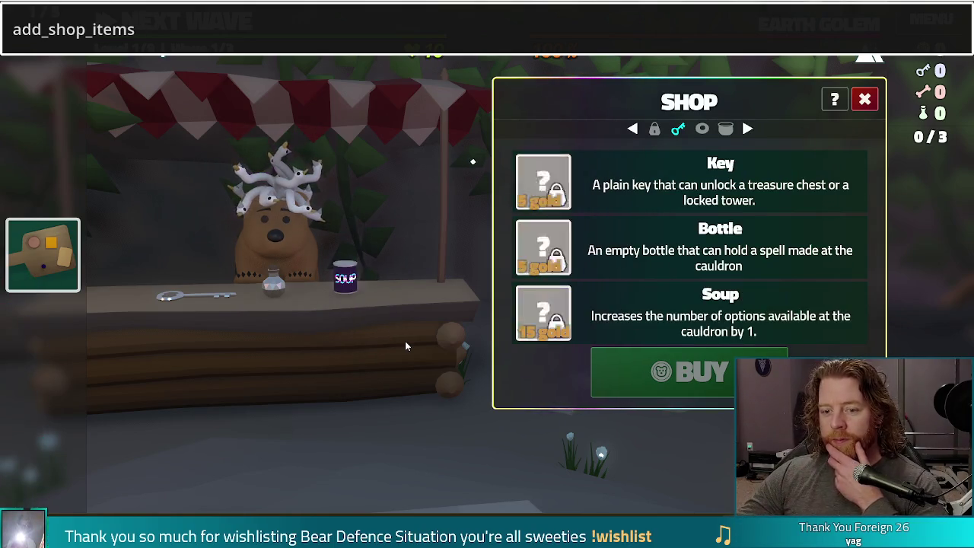
key("Return")
key("Return")
key("Return")
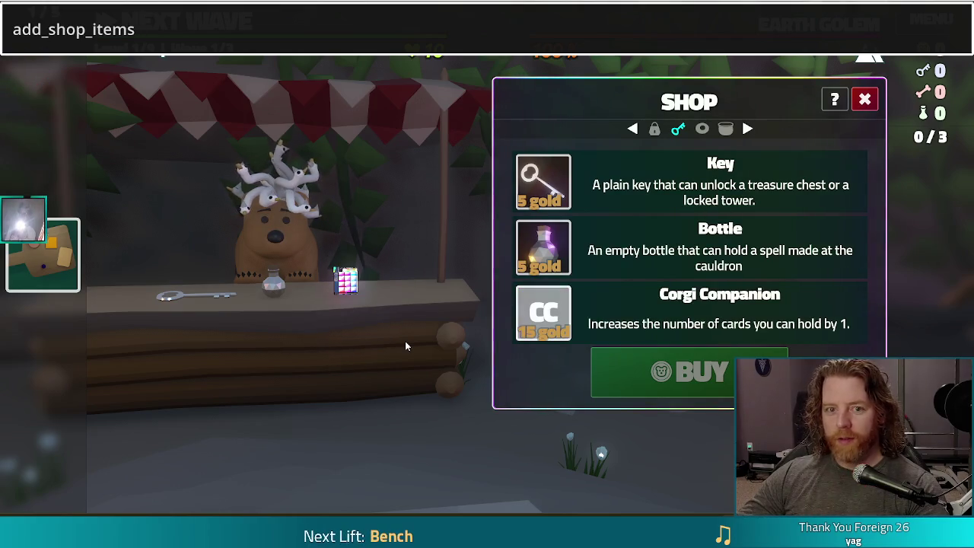
key("Return")
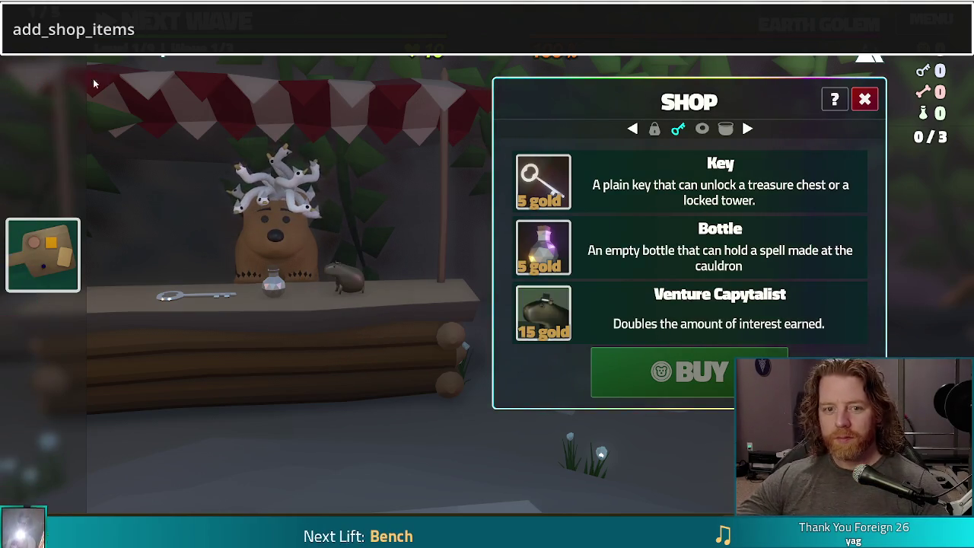
key("grave")
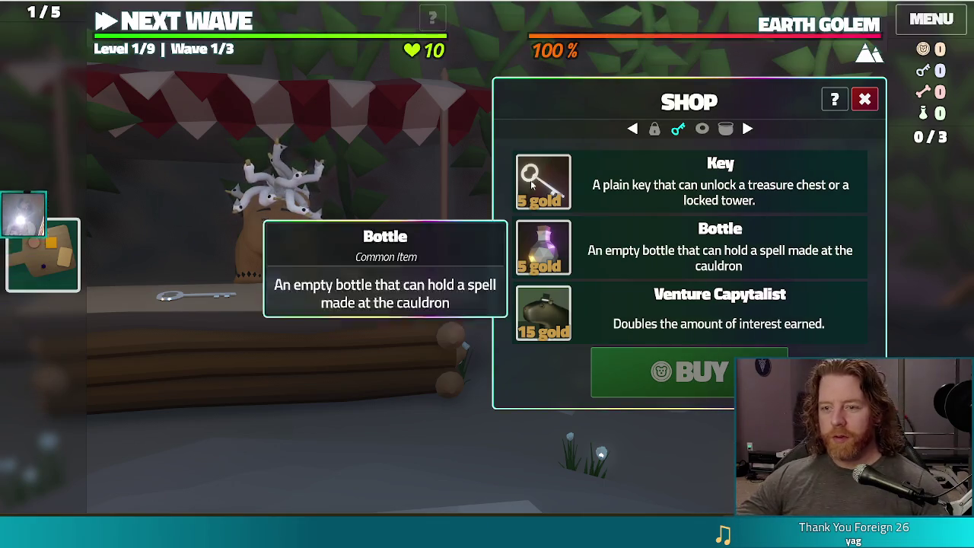
left_click(230, 23)
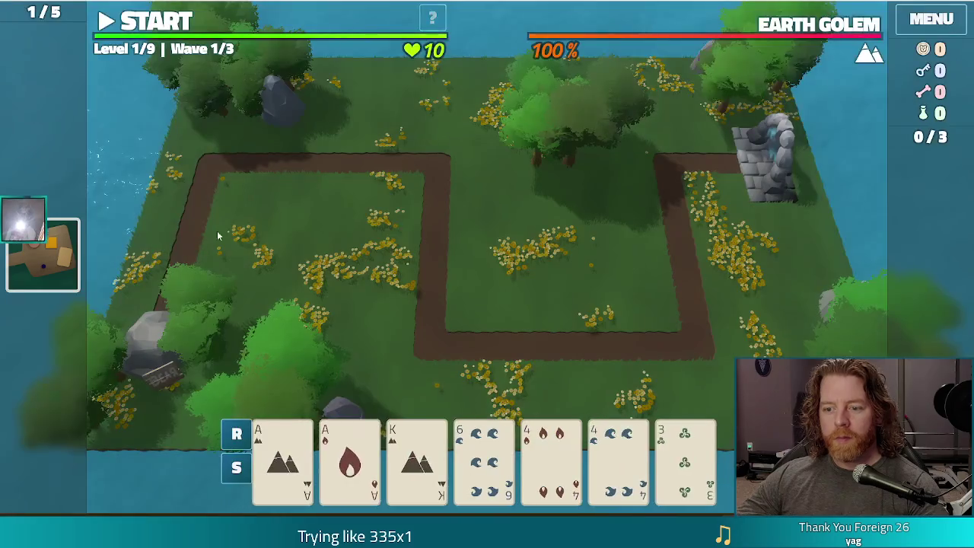
Play a Two Pair of Aces and 4s to build the first Ballista Tower
mouse_move(329, 452)
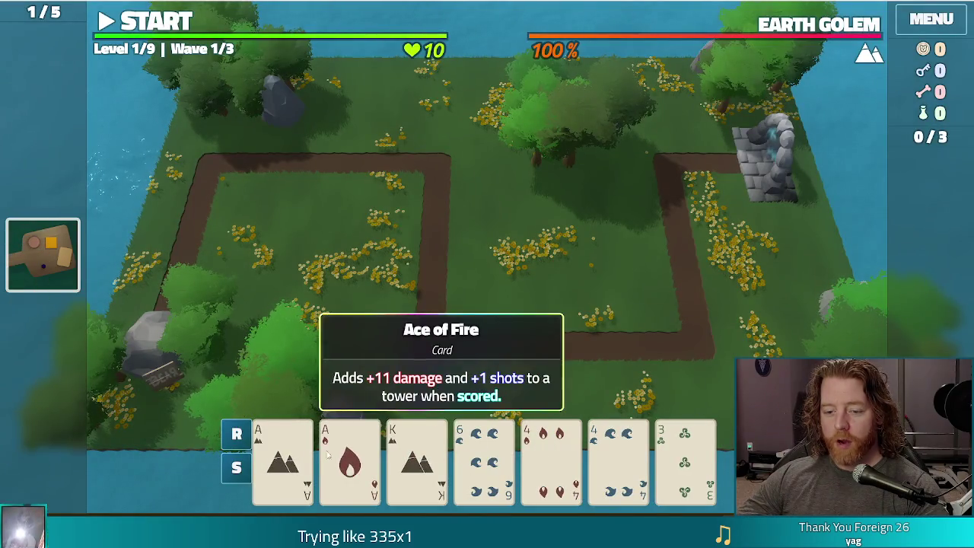
left_click(350, 468)
left_click(282, 456)
left_click(551, 456)
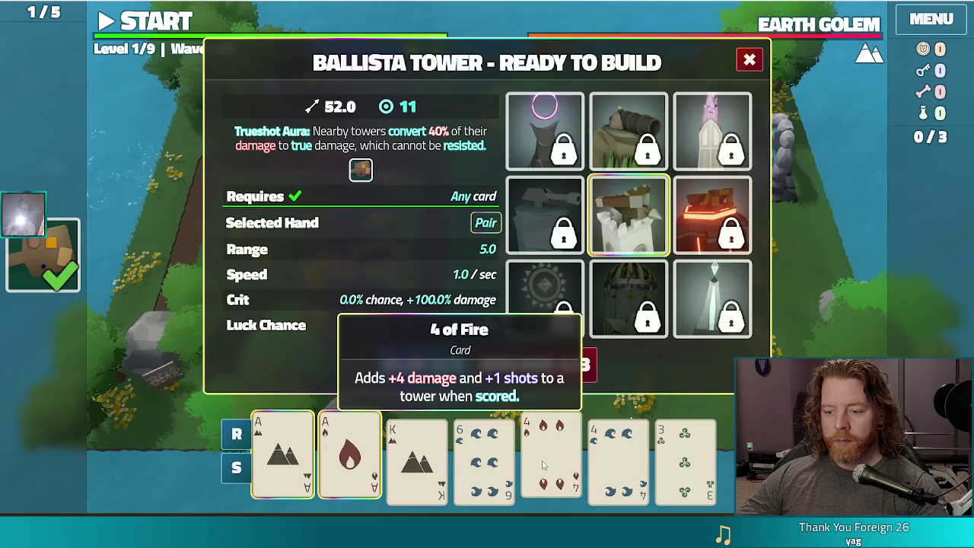
left_click(628, 460)
mouse_move(50, 249)
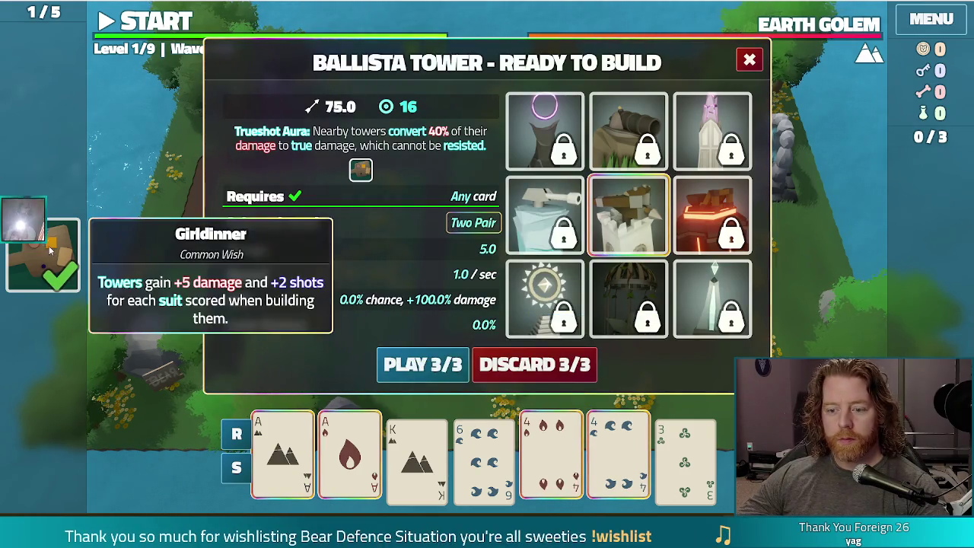
mouse_move(364, 171)
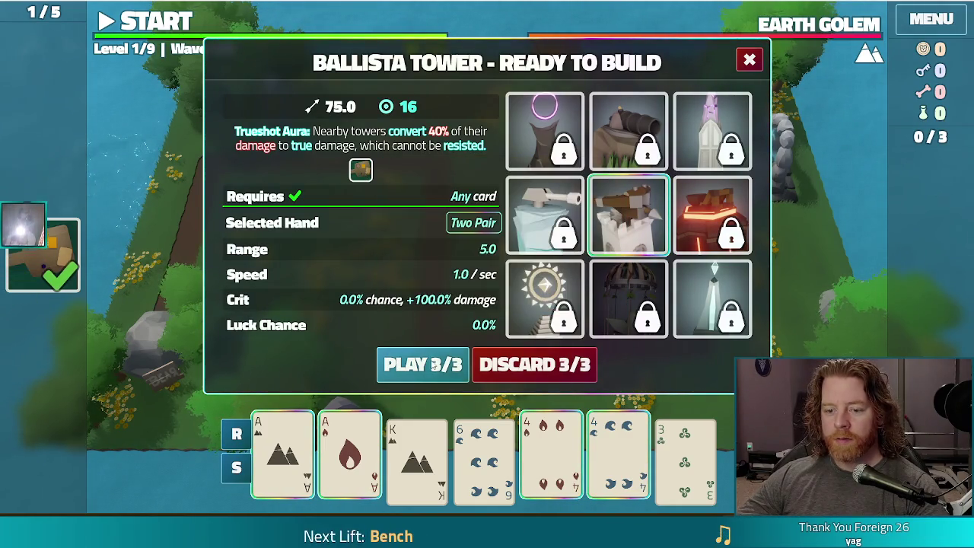
left_click(431, 366)
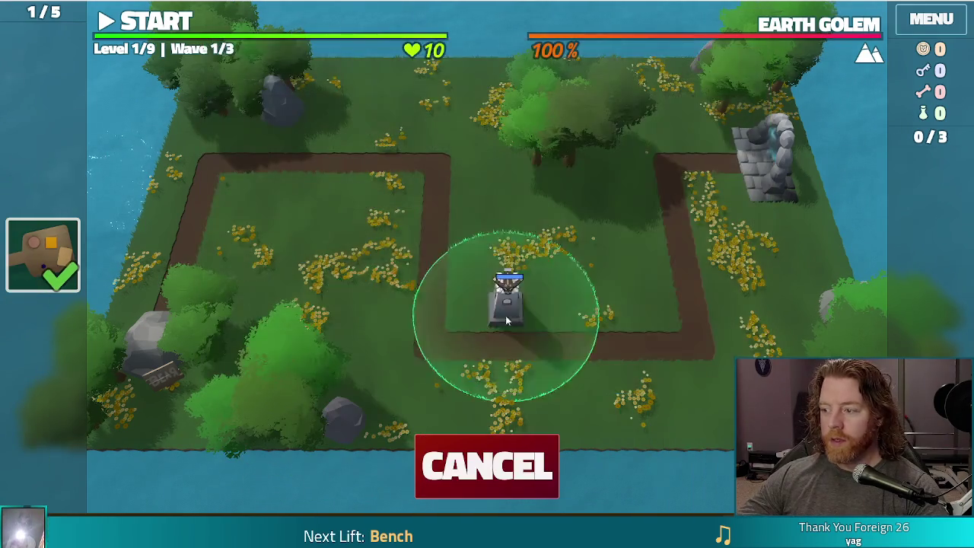
left_click(610, 290)
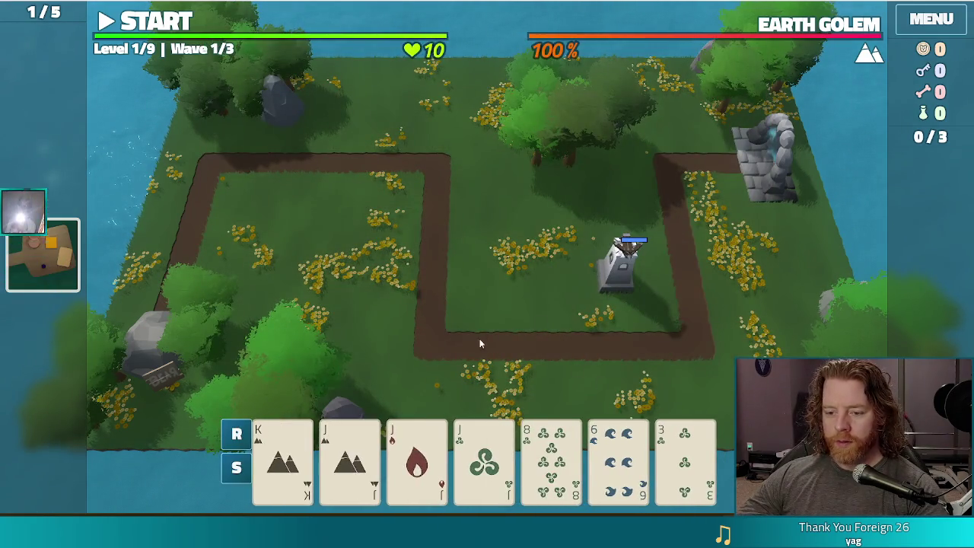
Discard the 8 of Wind, 6 of Water, 3 of Wind, then the 6 of Wind and 5 of Fire
left_click(543, 460)
left_click(617, 461)
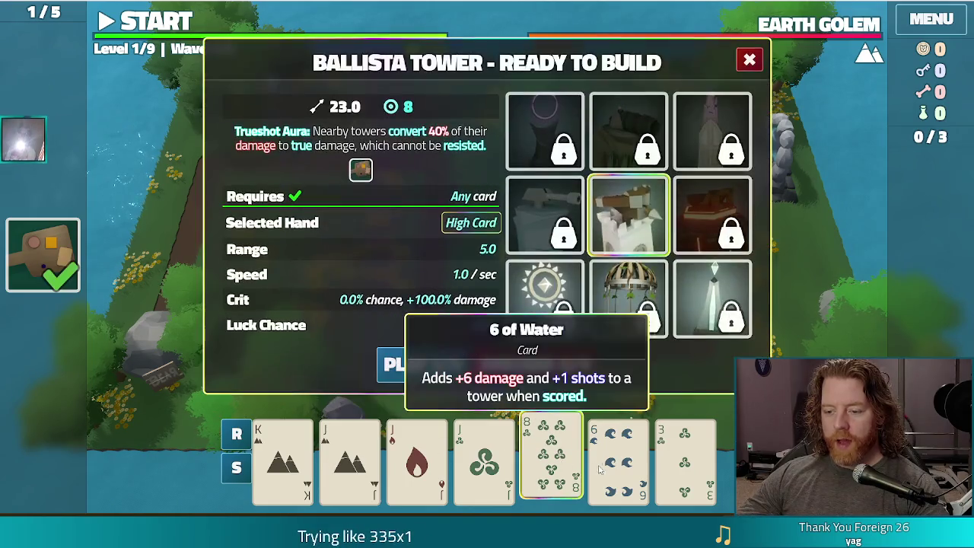
left_click(685, 460)
left_click(567, 370)
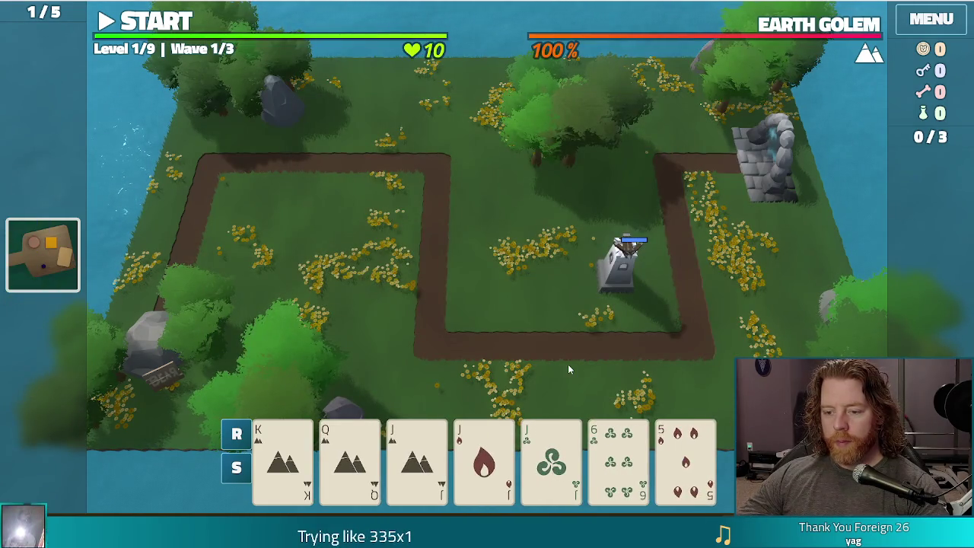
left_click(617, 456)
left_click(684, 456)
left_click(559, 362)
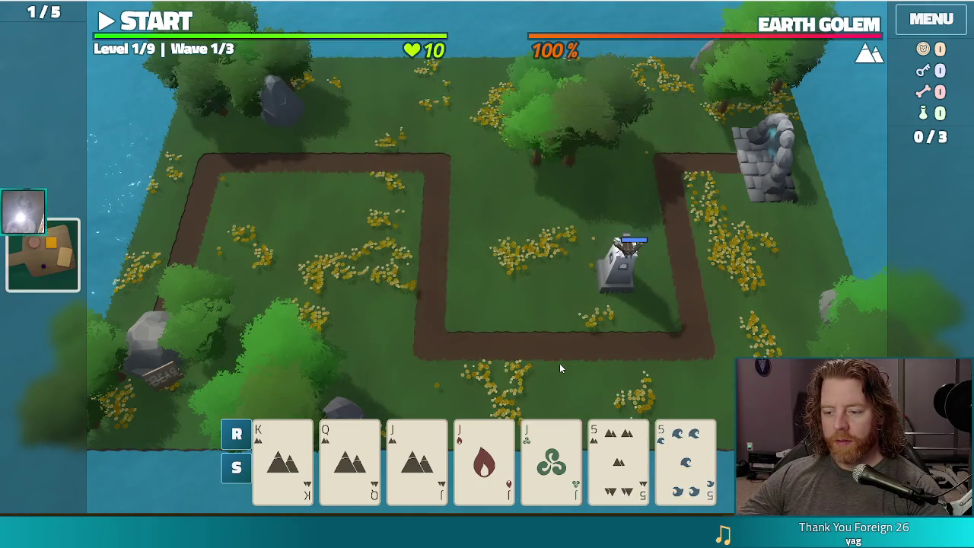
Play three Jacks with two fives and place the second Ballista left of the first
left_click(417, 457)
left_click(484, 456)
left_click(551, 456)
left_click(618, 456)
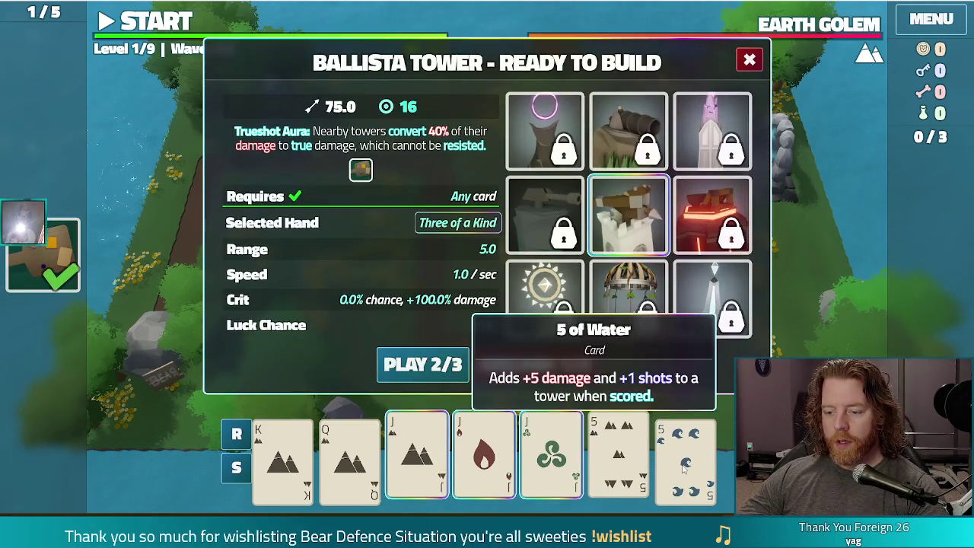
left_click(684, 456)
left_click(418, 367)
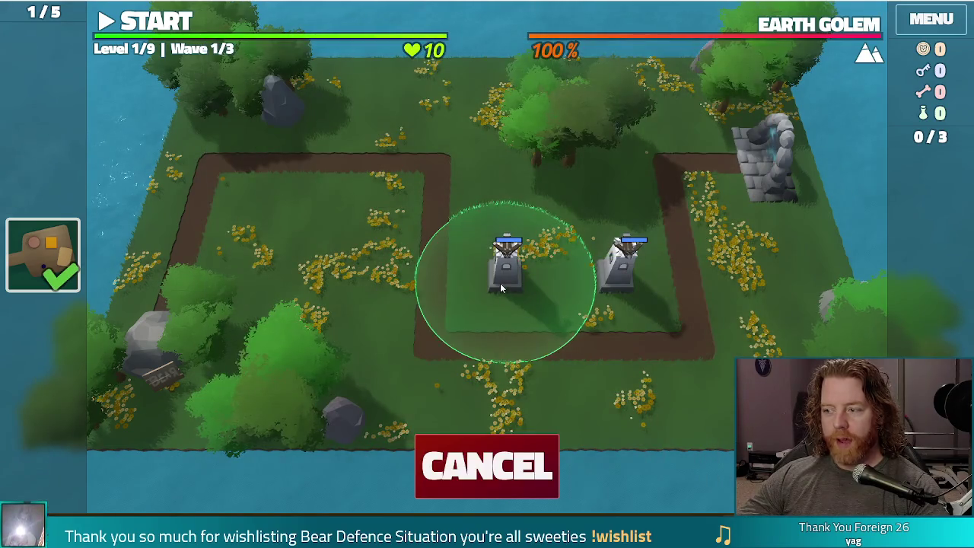
left_click(505, 262)
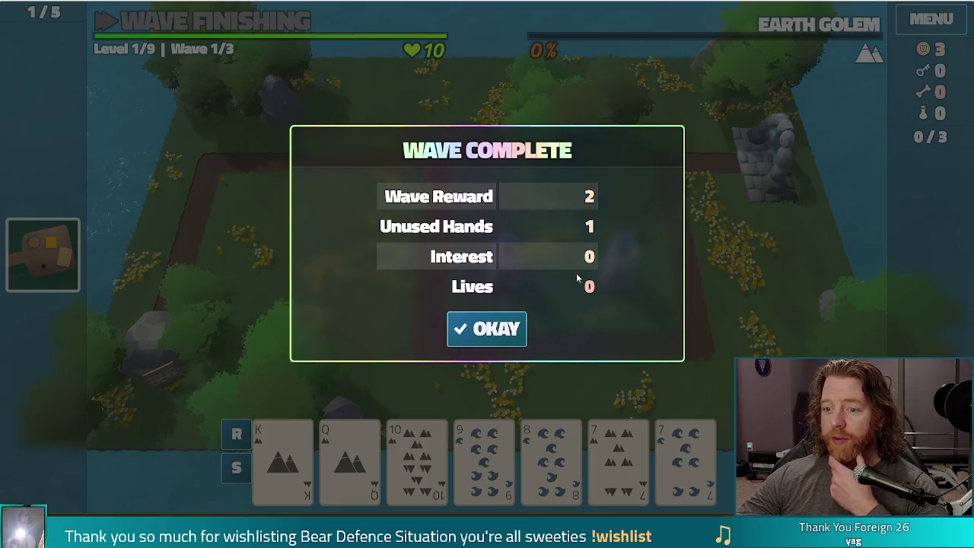
Dismiss the Wave Complete summary to reach Wave 2/3, then stop the debug run
left_click(499, 330)
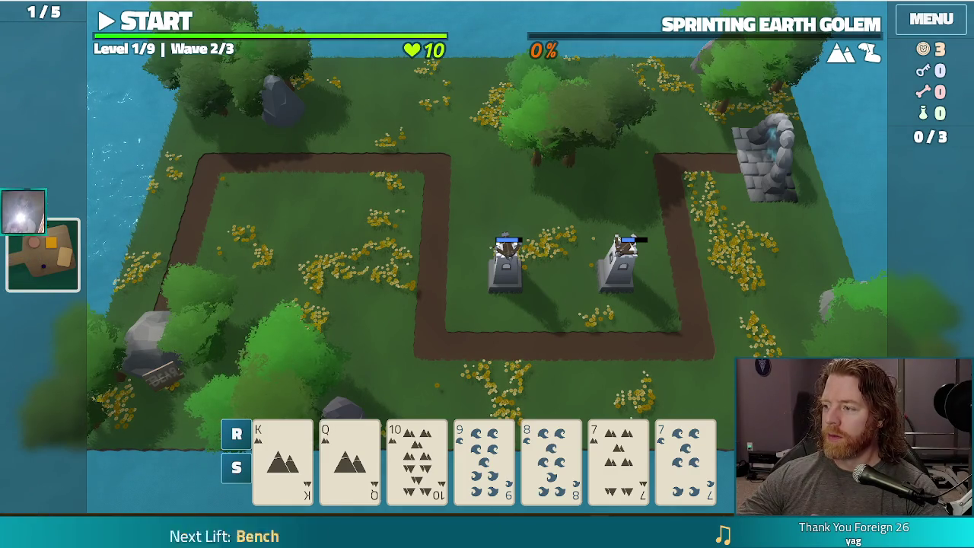
key("F8")
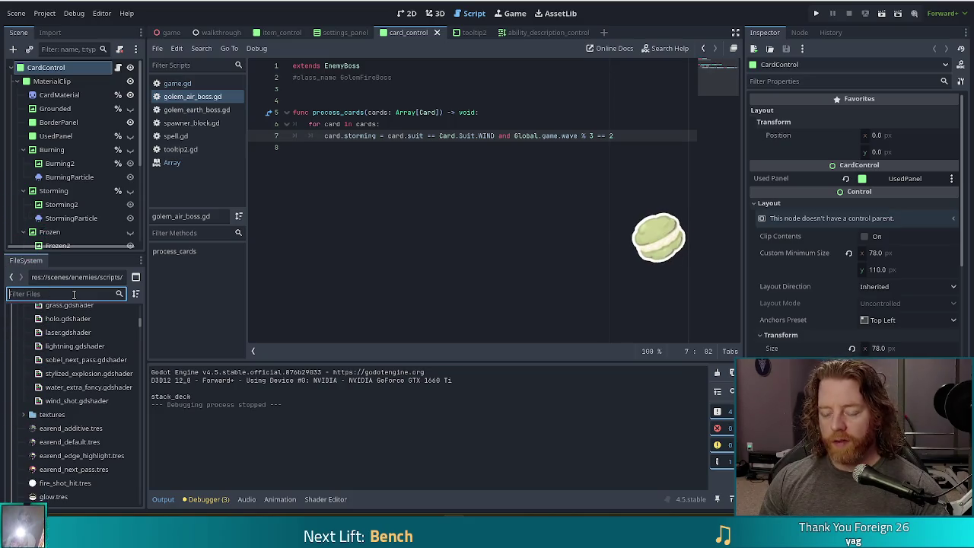
Filter the FileSystem dock by 'greater' to list the greater golem and skeleton files
type("greater")
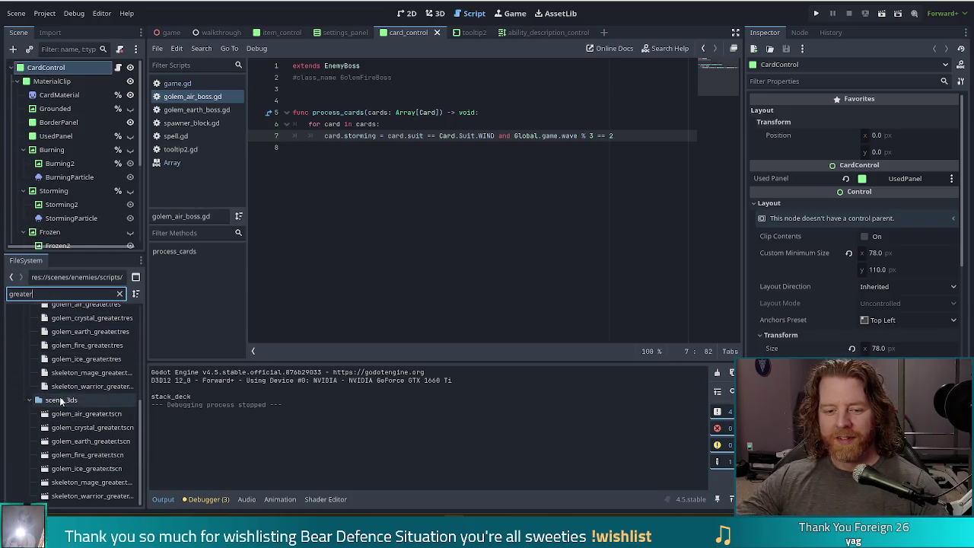
Select the greater .tscn scene files for deletion, then cancel to keep them
left_click(78, 412)
left_click(91, 495, "shift")
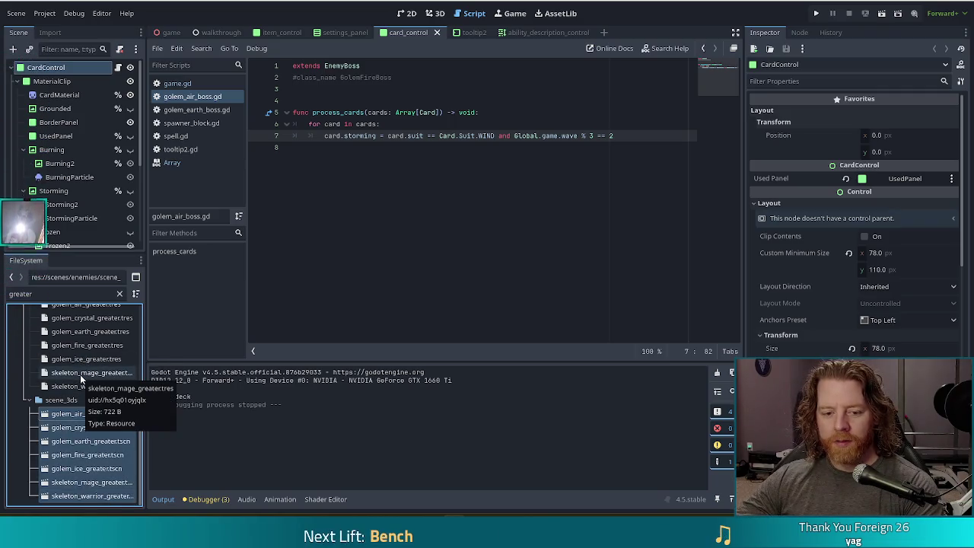
key("Delete")
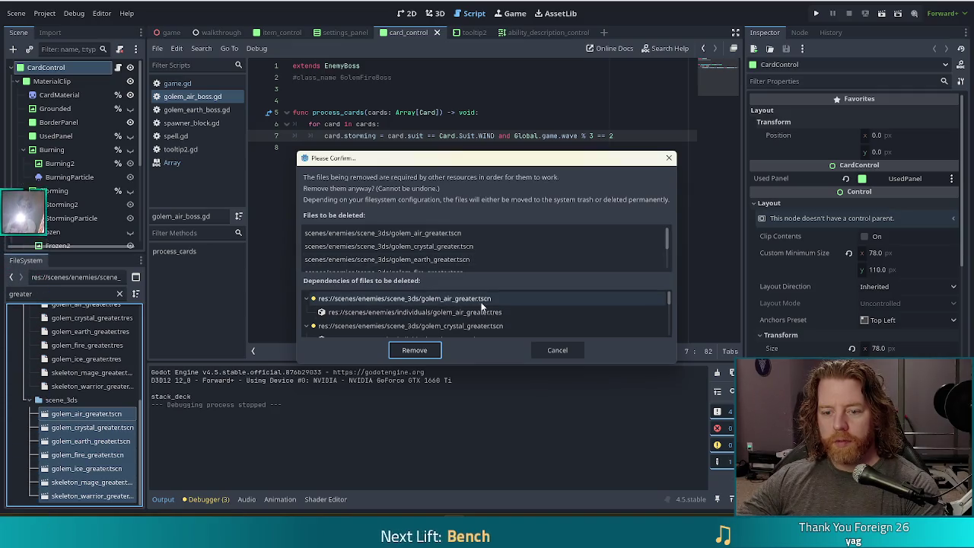
left_click(557, 350)
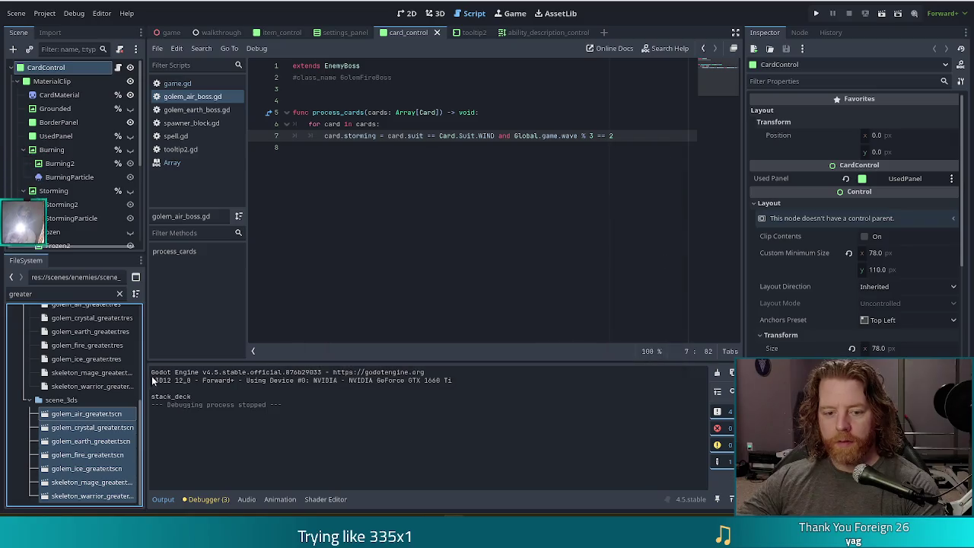
Delete the greater golem and skeleton .tres resources, golem_air_greater.tres through skeleton warrior, from individuals
left_click(97, 384)
scroll(84, 380, "up", 3)
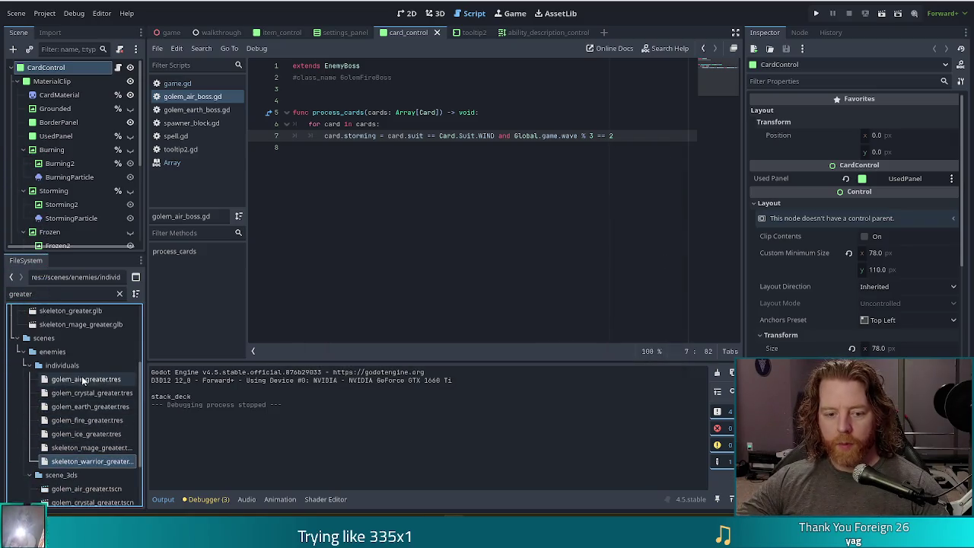
left_click(82, 378, "shift")
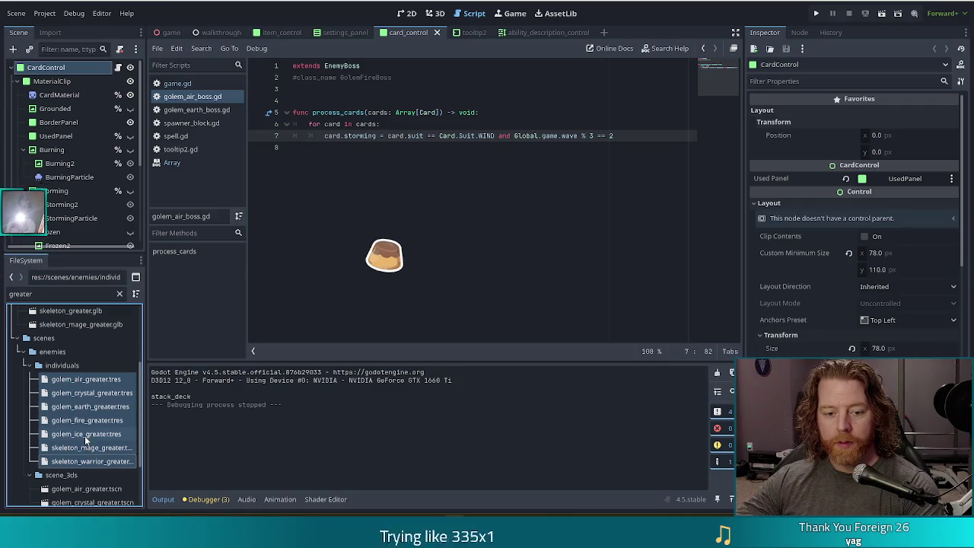
key("Delete")
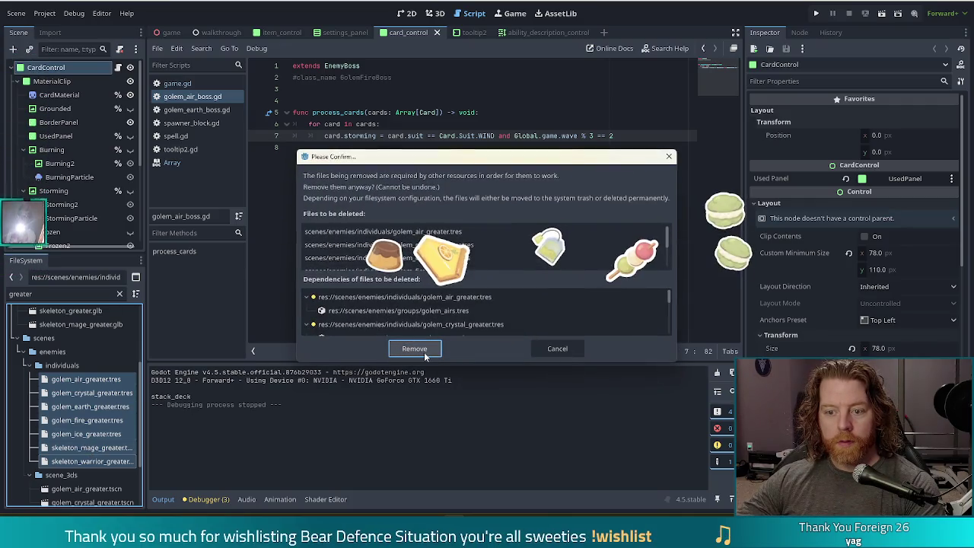
left_click(415, 348)
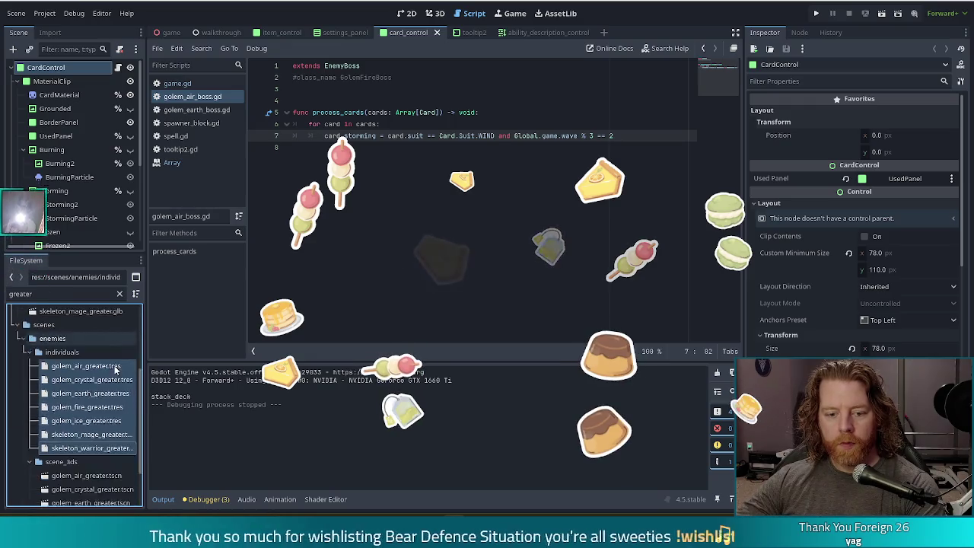
scroll(114, 365, "up", 3)
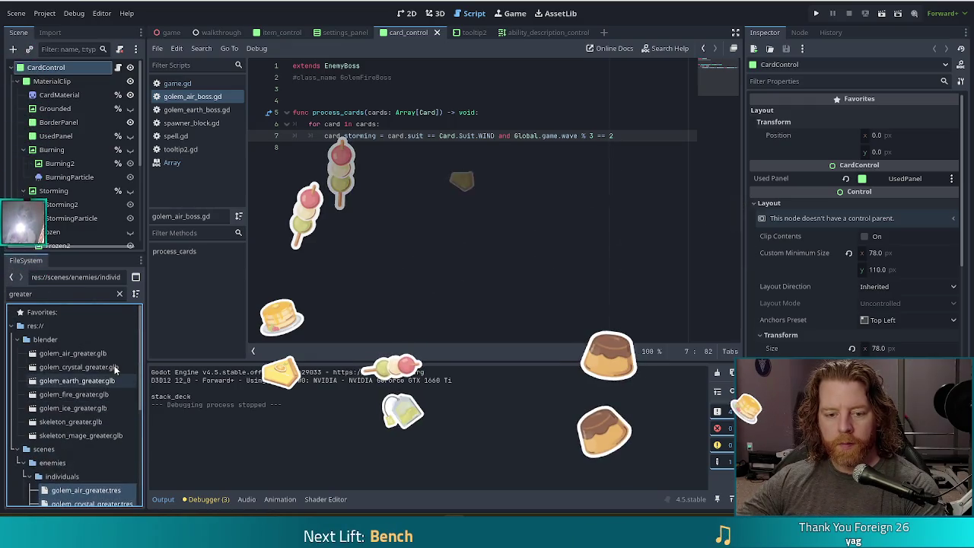
left_click_drag(33, 294, 6, 289)
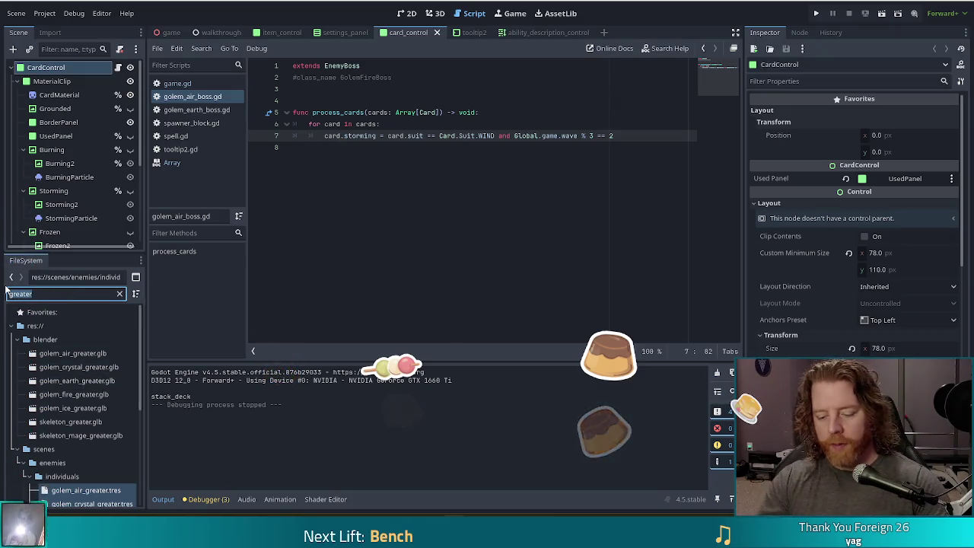
Filter the FileSystem by 'group' to locate the enemy groups folder, then clear the filter
type("group")
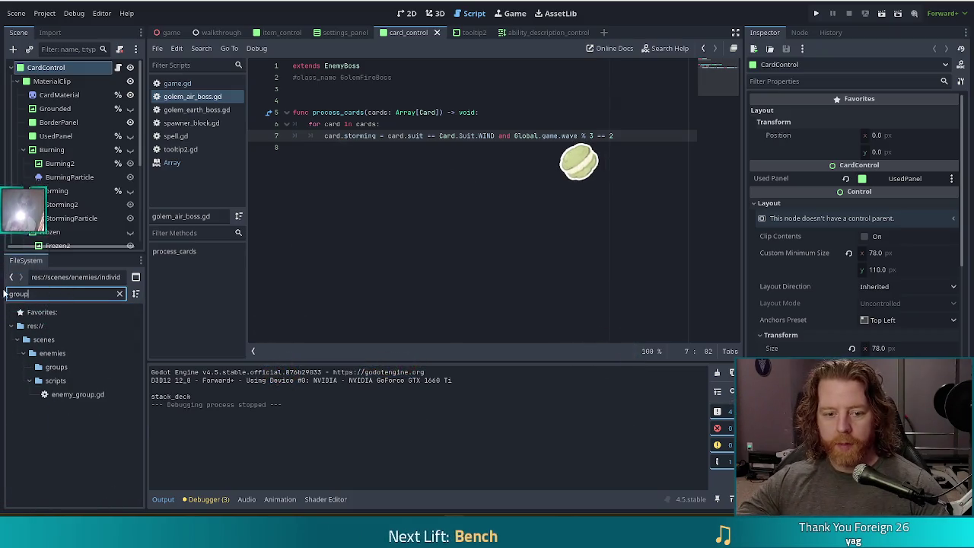
left_click(55, 367)
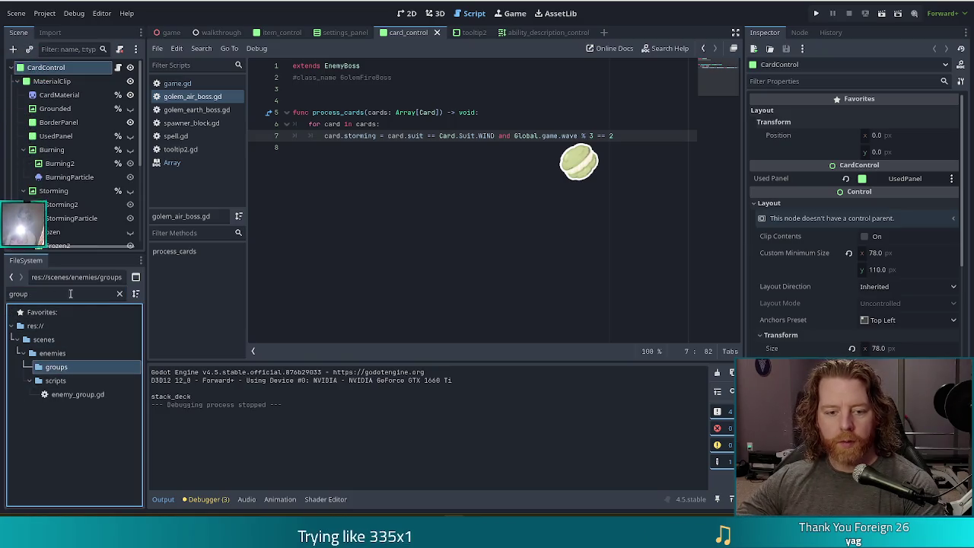
left_click(119, 293)
Select the group resources golem_airs.tres through skeleton_warriors.tres and switch to the 2D view
scroll(112, 413, "down", 2)
left_click(78, 336)
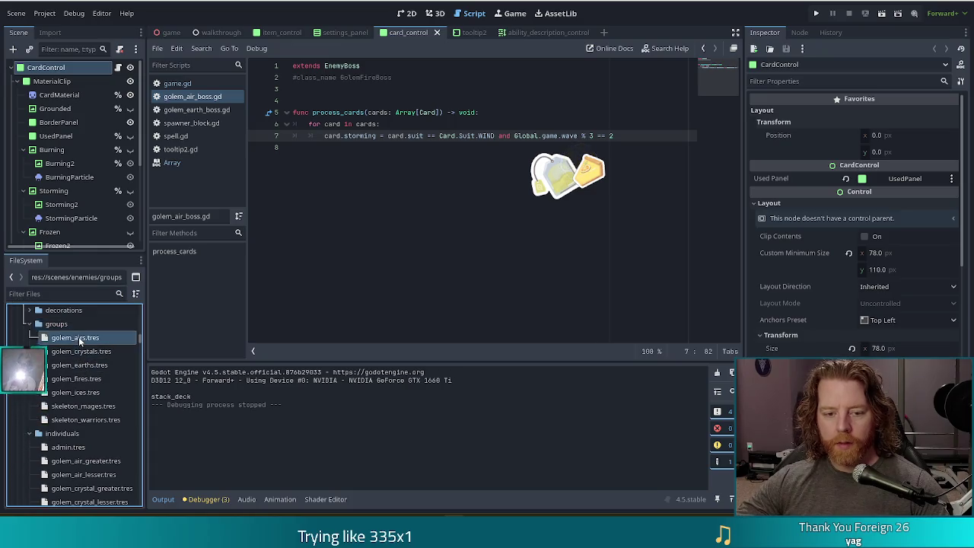
left_click(89, 418, "shift")
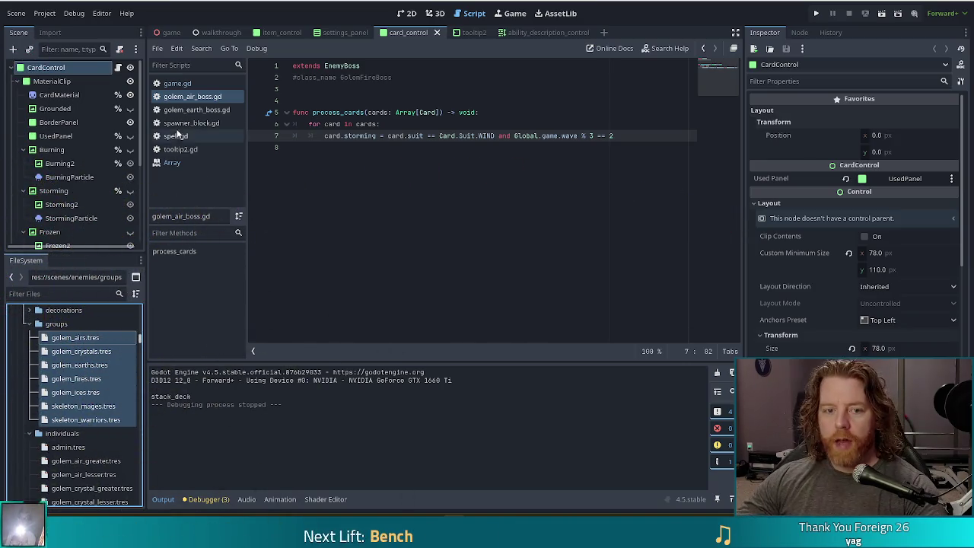
left_click(409, 13)
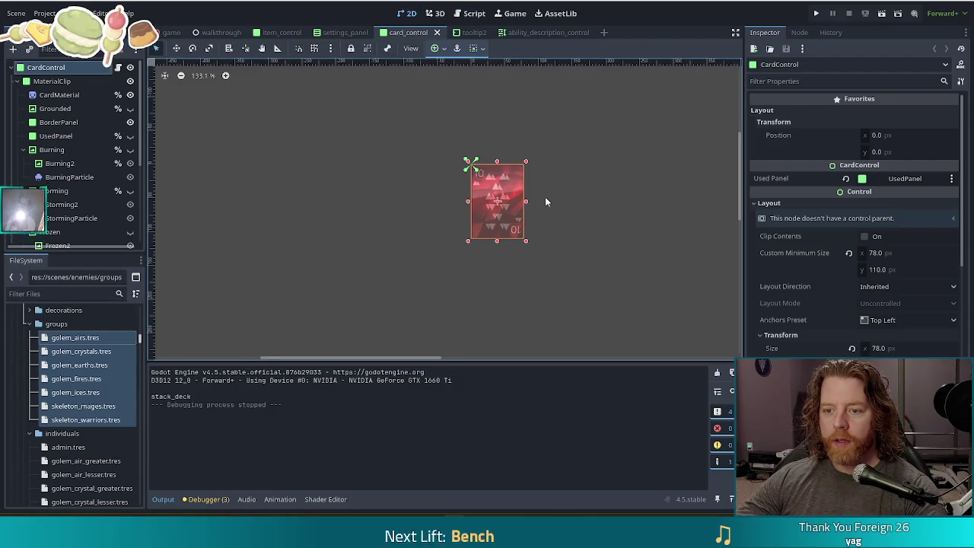
Preview the Burning and Frozen effects on the card, hiding each one again
scroll(551, 202, "up", 3)
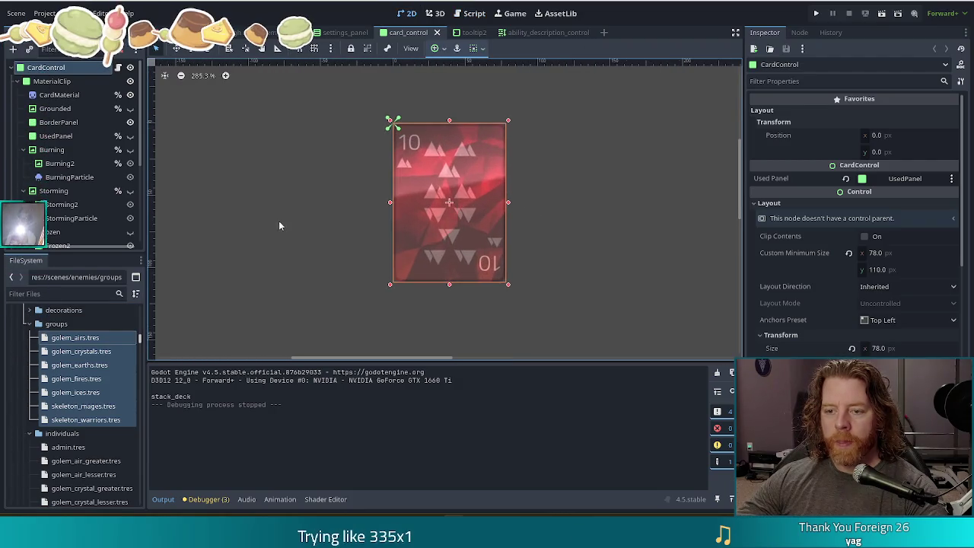
left_click(321, 237)
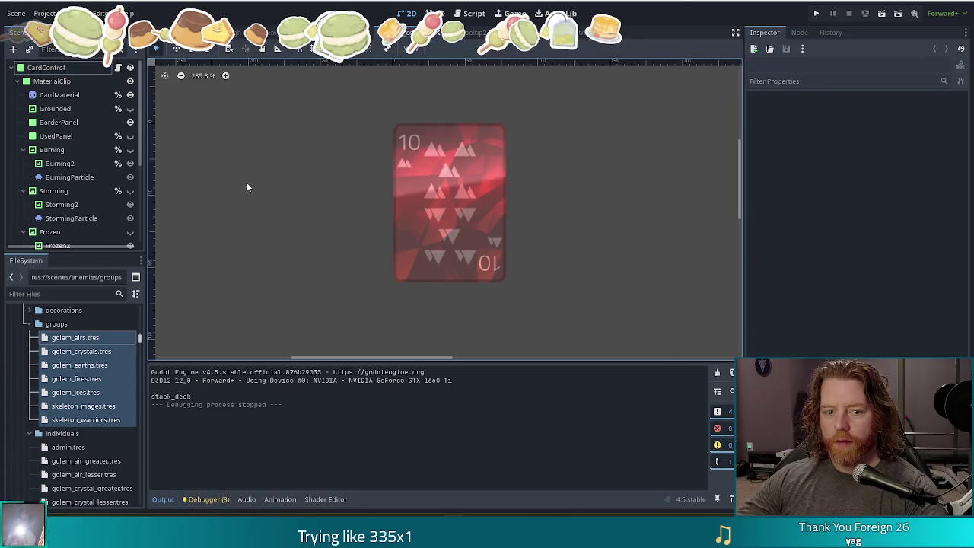
left_click(130, 149)
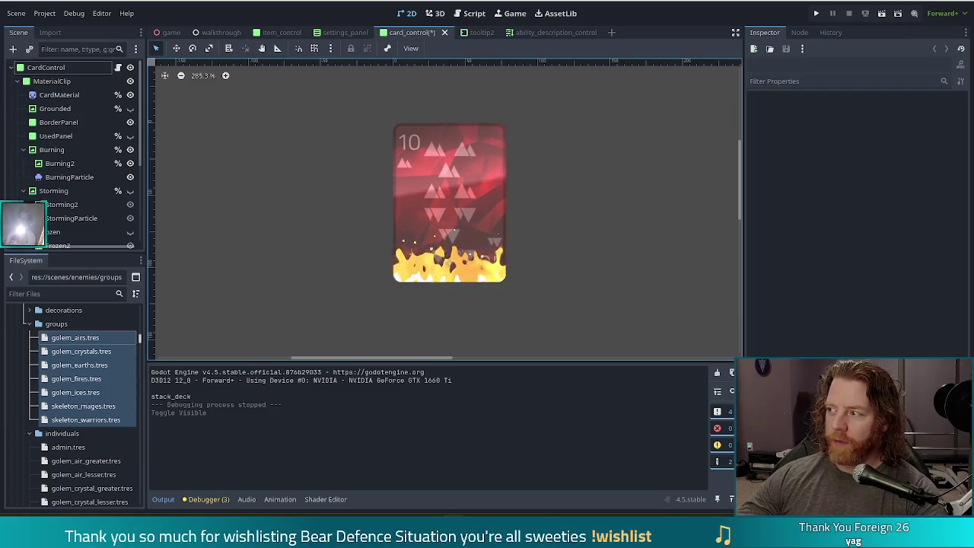
left_click(131, 150)
left_click(131, 233)
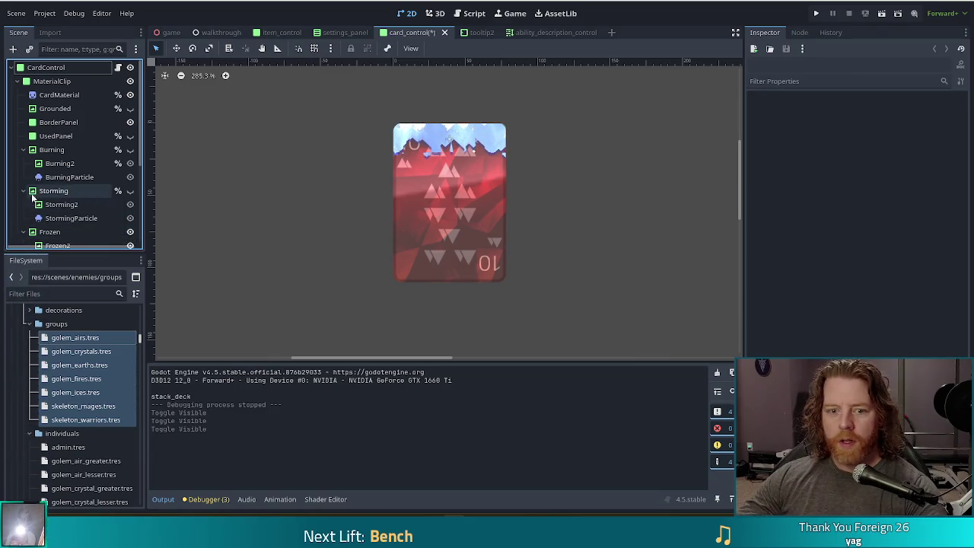
left_click(132, 233)
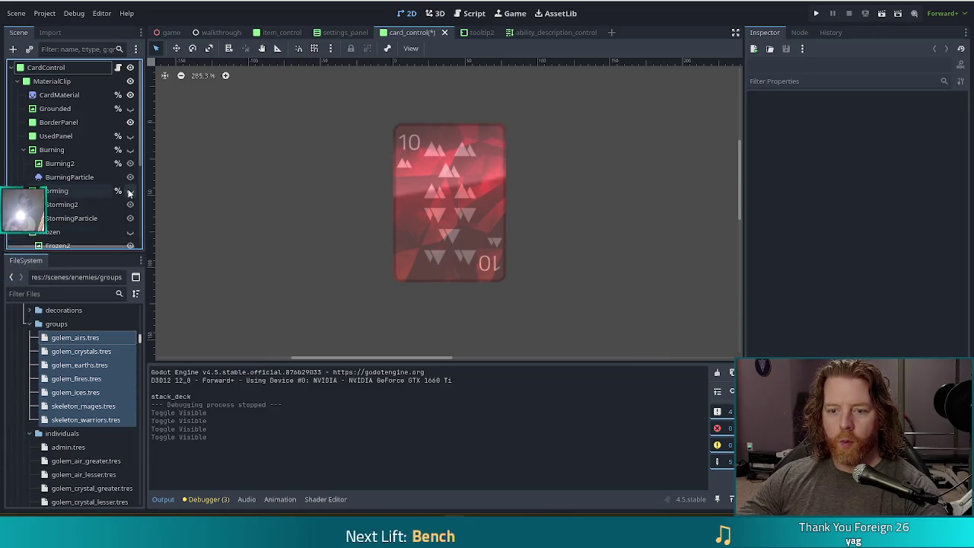
Preview the Storming and Grounded effects, hide them again, and save the card scene
left_click(130, 191)
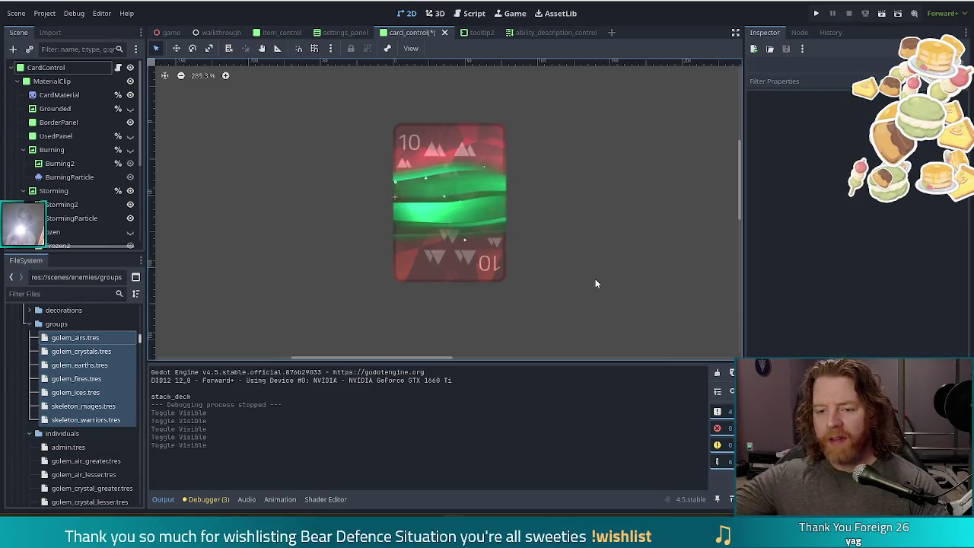
left_click(130, 191)
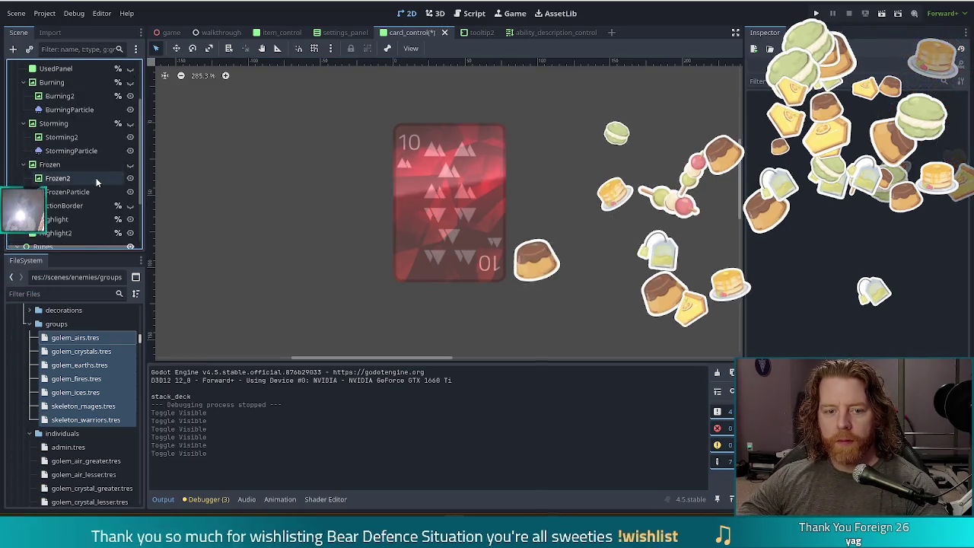
left_click(130, 109)
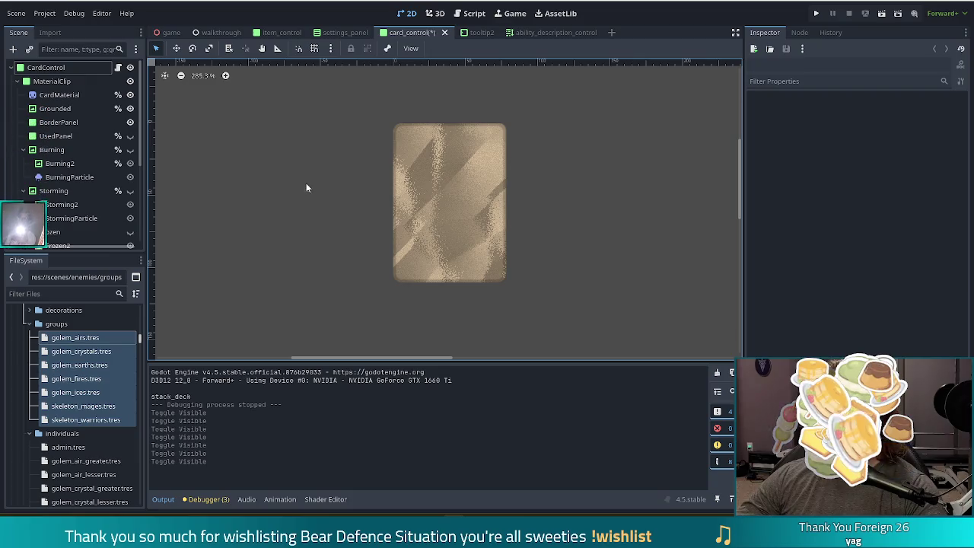
left_click(130, 109)
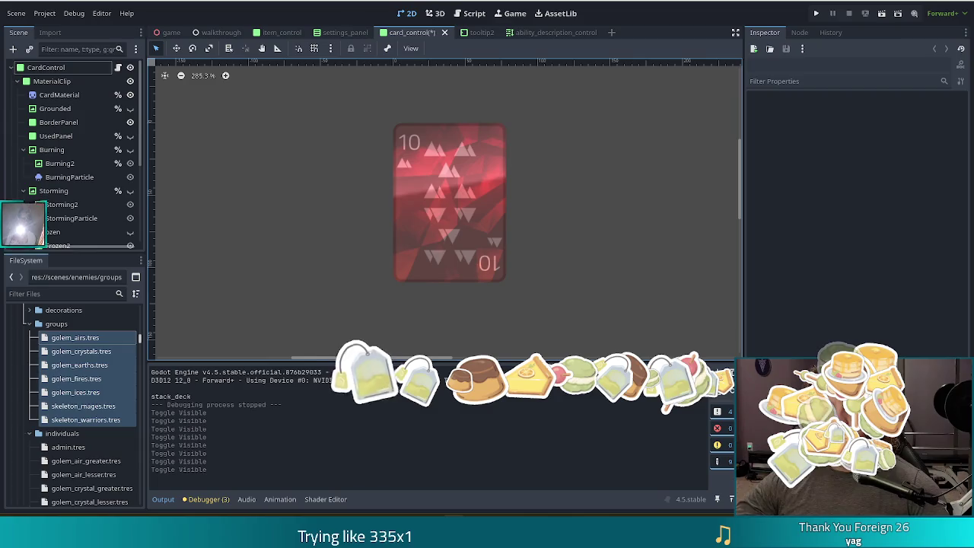
key("ctrl+s")
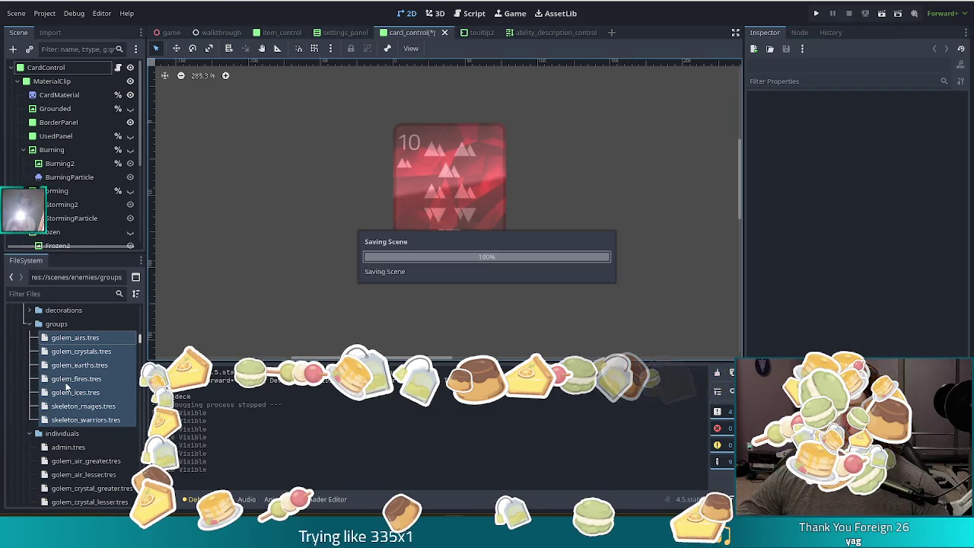
Delete the seven group resources, golem_airs.tres through skeleton_warriors.tres, confirming with Remove
left_click(89, 420, "shift")
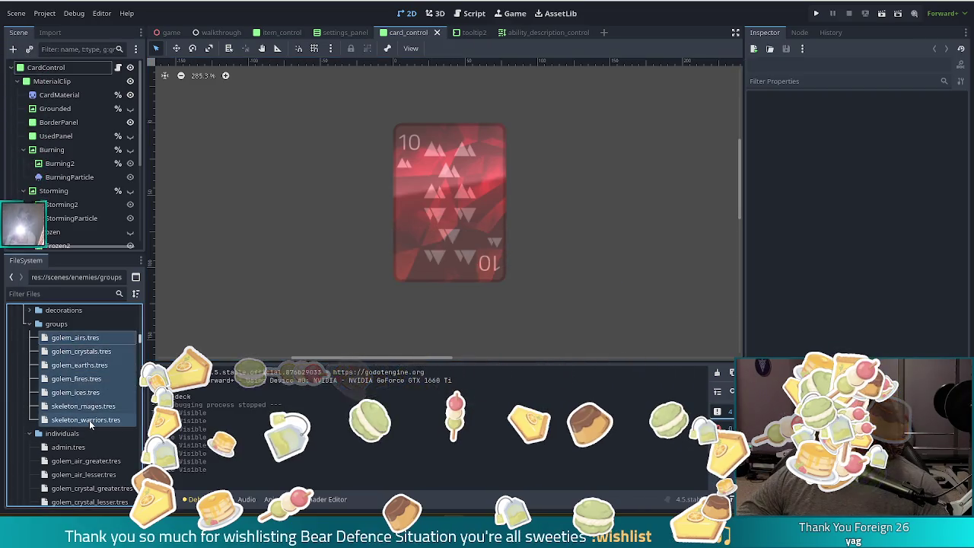
key("Delete")
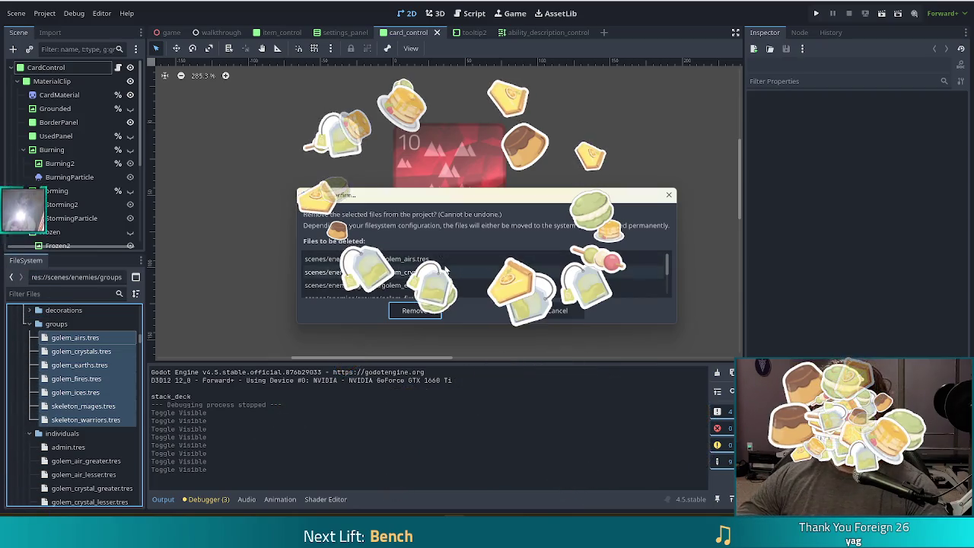
scroll(419, 263, "down", 2)
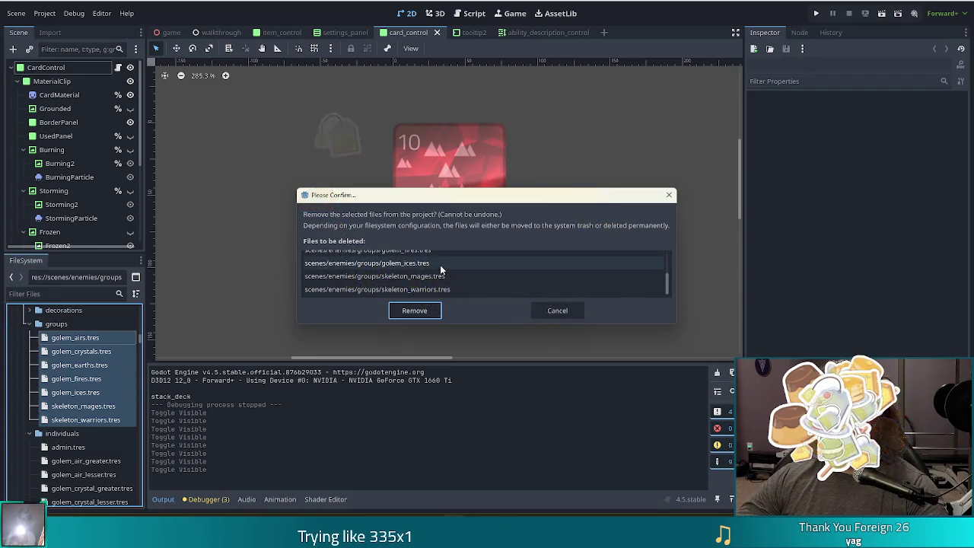
scroll(439, 268, "up", 1)
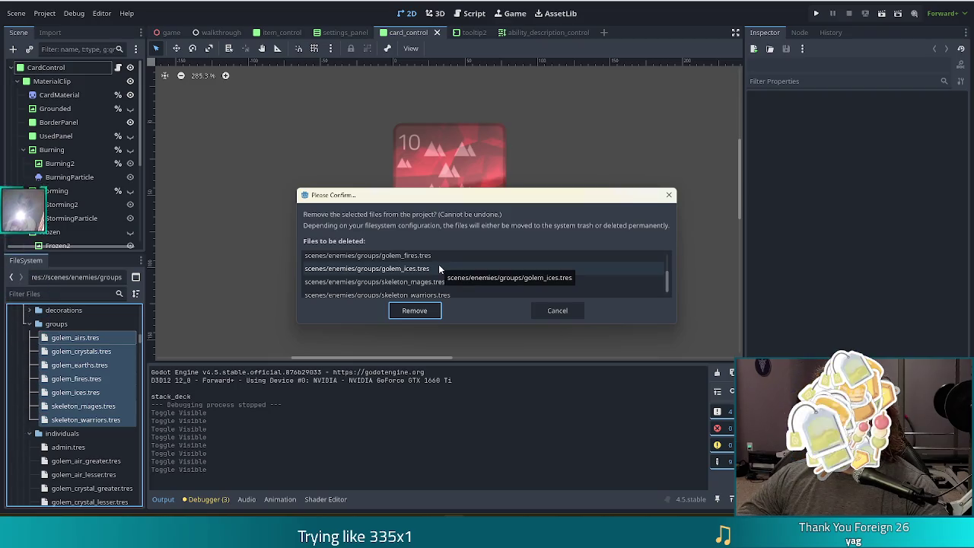
scroll(433, 277, "down", 1)
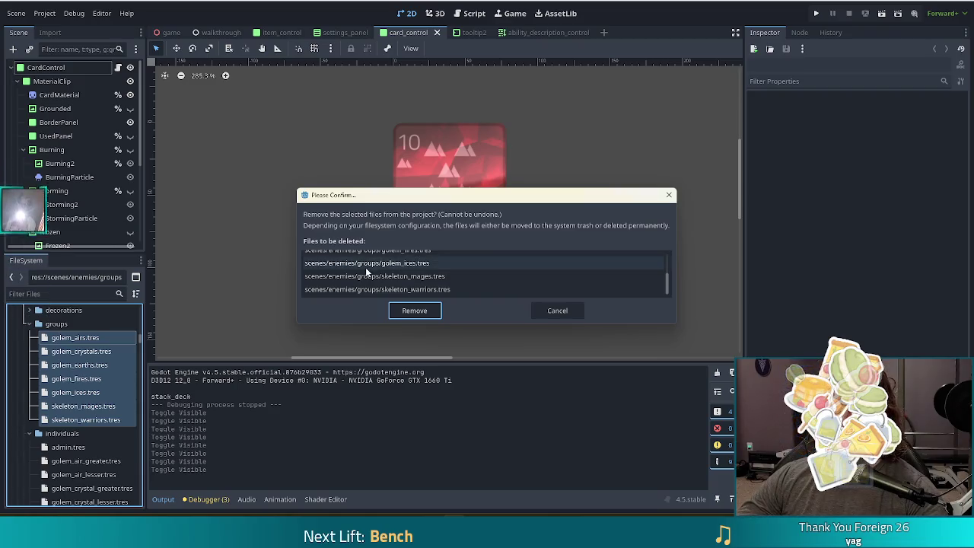
left_click(414, 309)
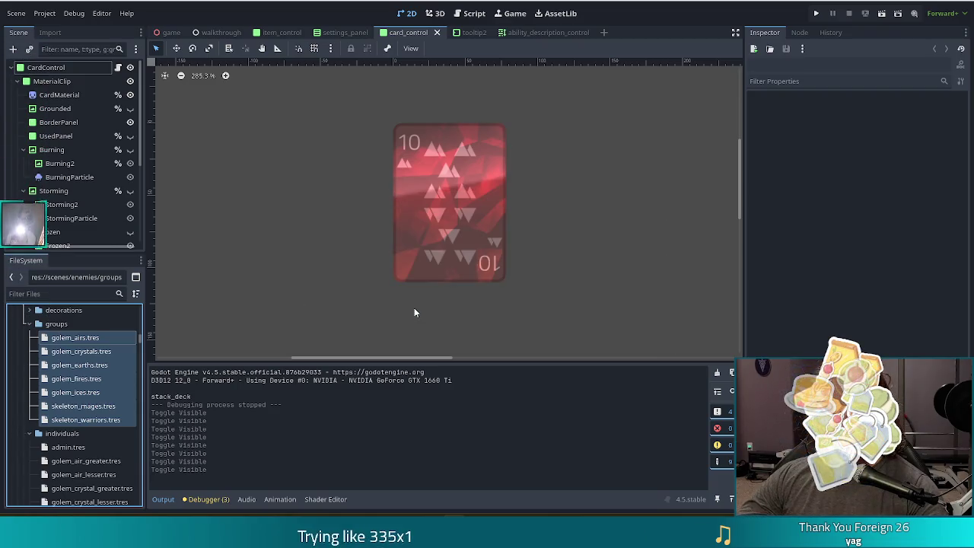
Delete the obsolete groups folder from the enemies folder in FileSystem
double_click(57, 325)
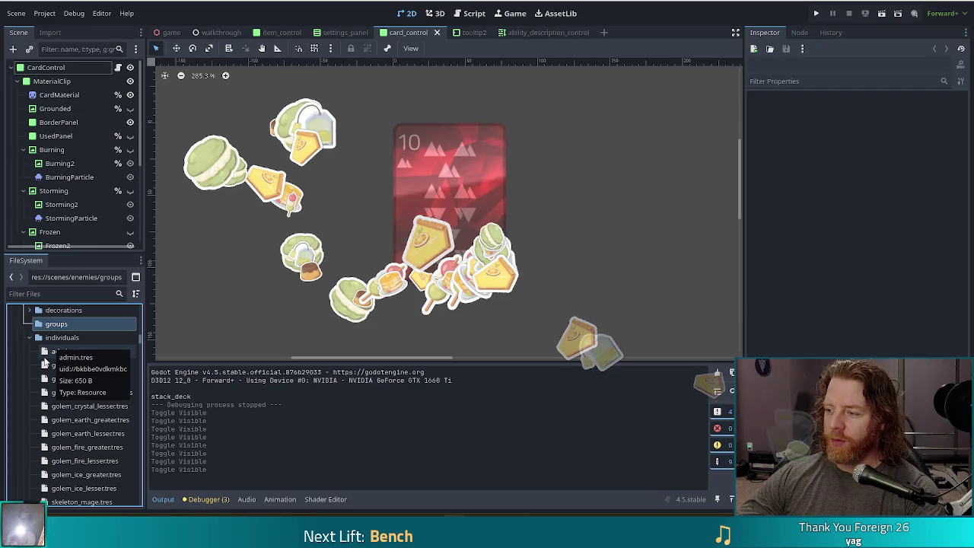
key("Delete")
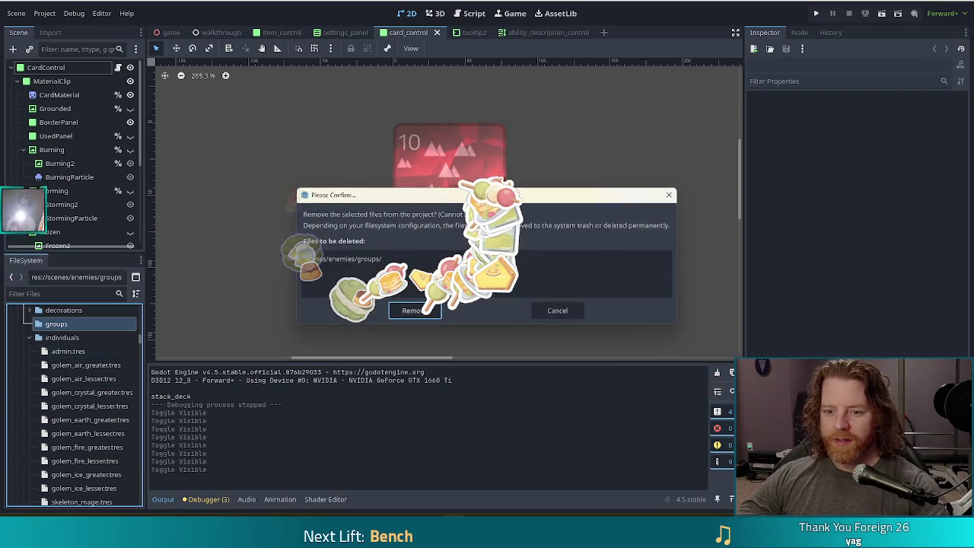
key("Escape")
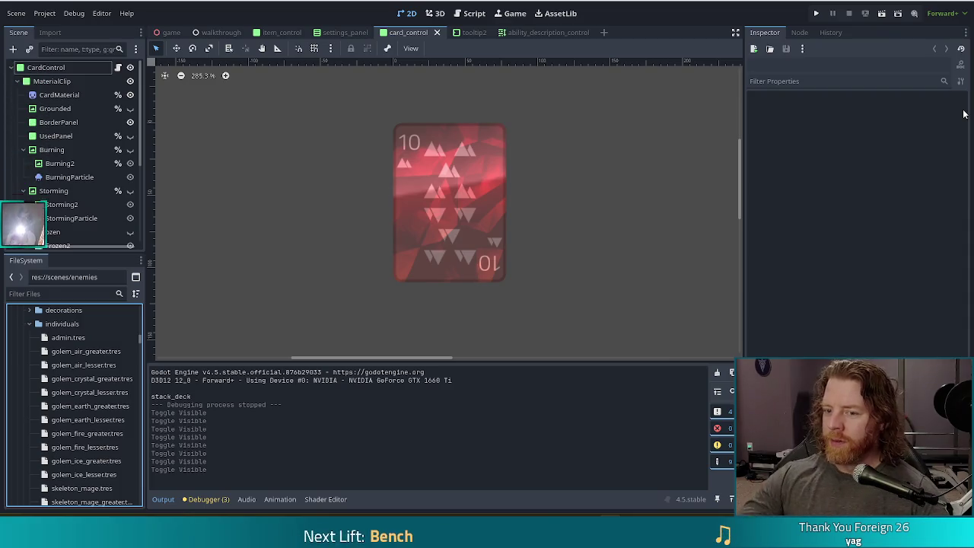
Switch to the Script workspace to show golem_air_boss.gd
left_click(471, 15)
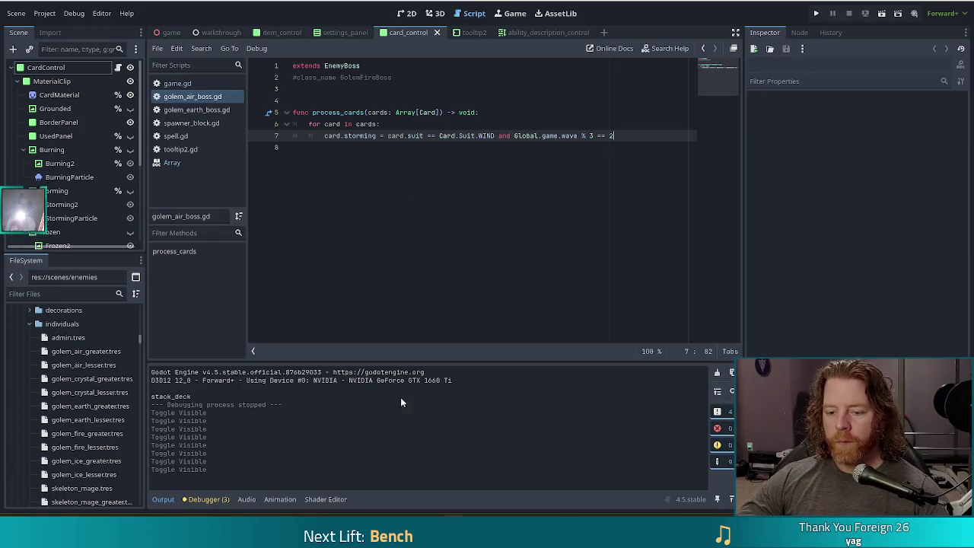
Open admin.tres from FileSystem and scroll through its properties
left_click(67, 295)
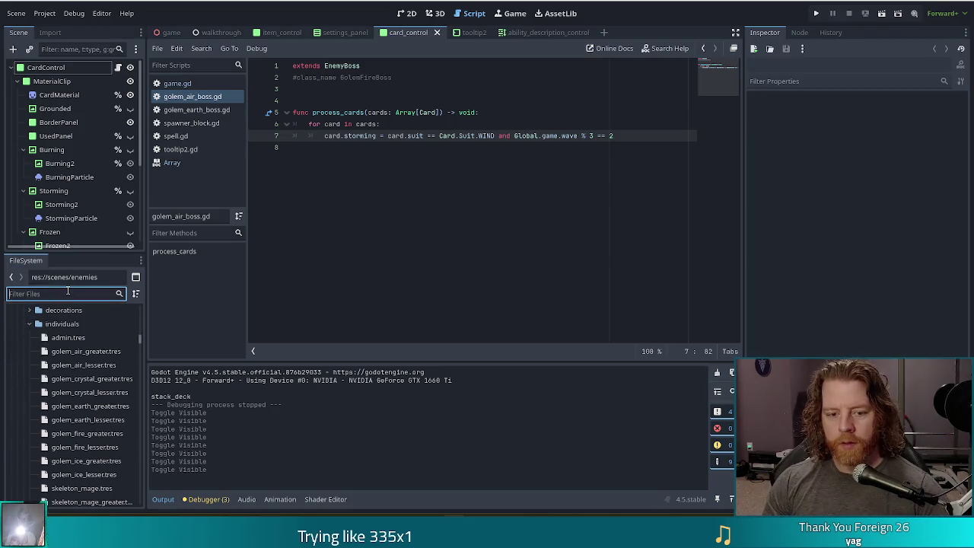
left_click(63, 340)
scroll(68, 370, "down", 1)
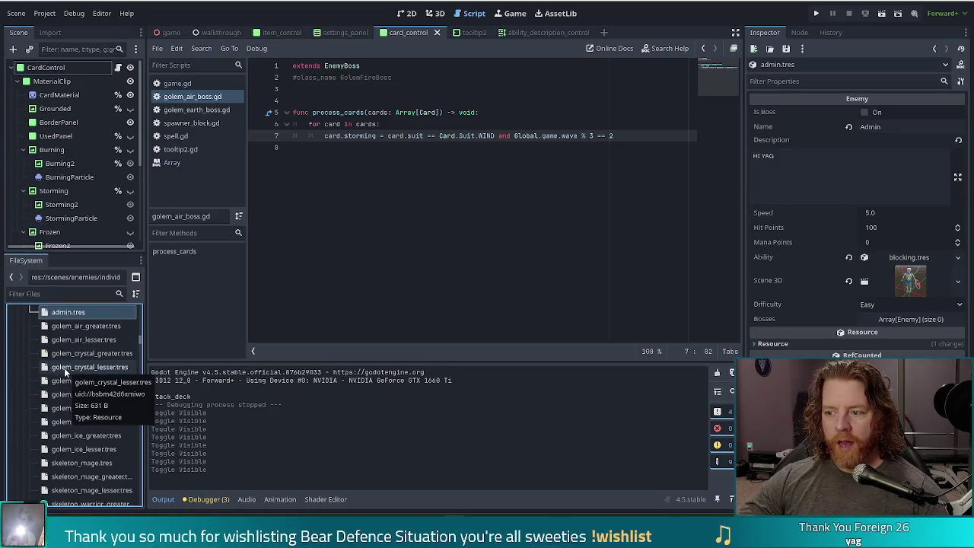
scroll(66, 371, "down", 2)
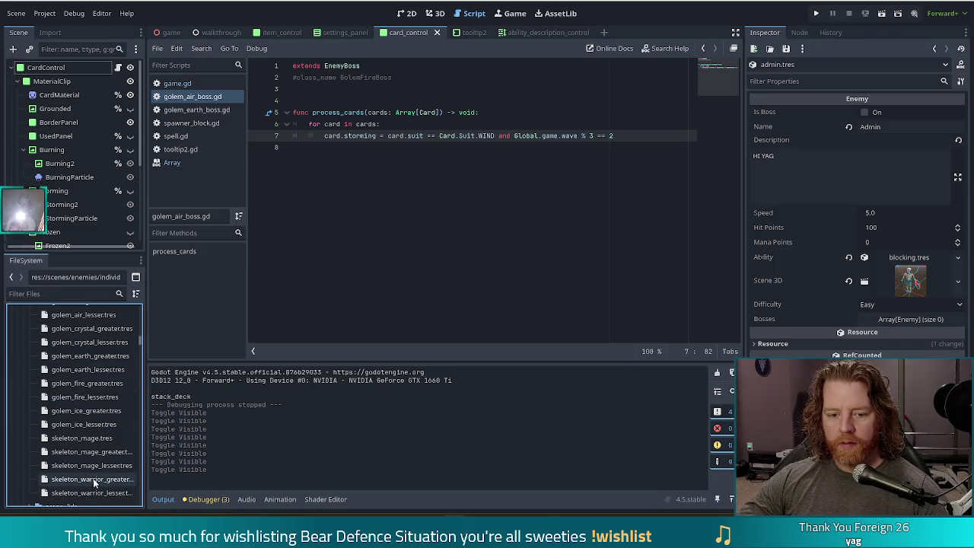
Filter files by 'warrior', open skeleton_warrior_normal.tres, then clear the filter
left_click(55, 293)
type("warrior")
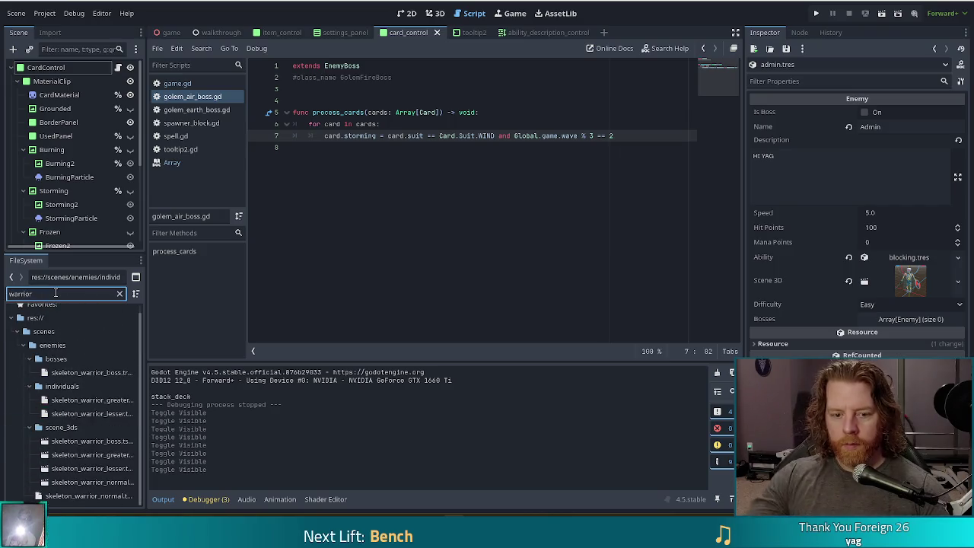
left_click(96, 497)
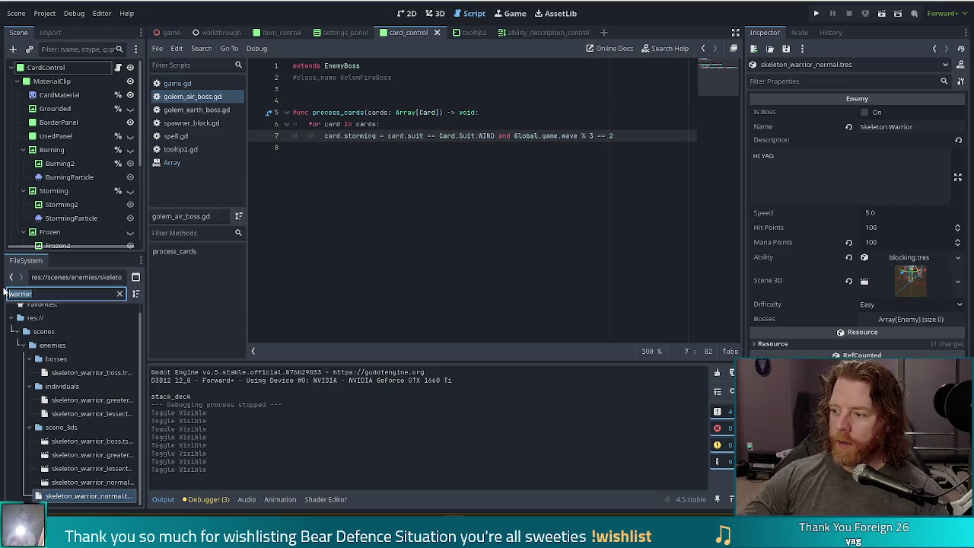
key("BackSpace")
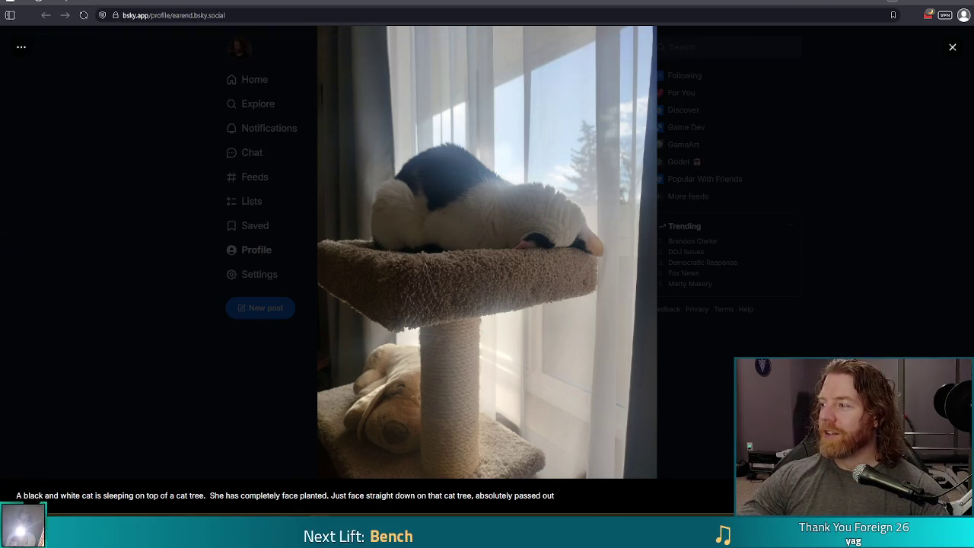
key("alt+Tab")
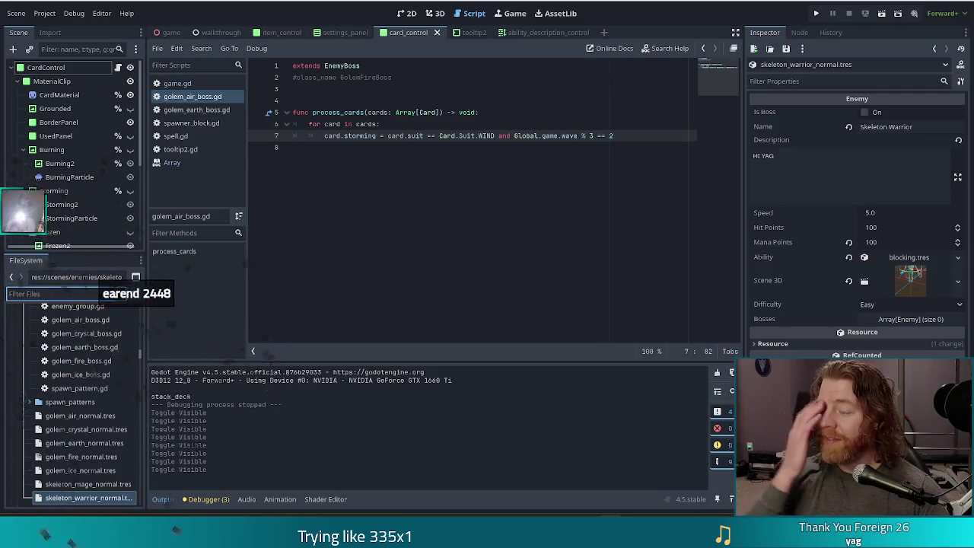
Filter FileSystem by 'great' and delete the seven greater enemy .tres resources
left_click(583, 136)
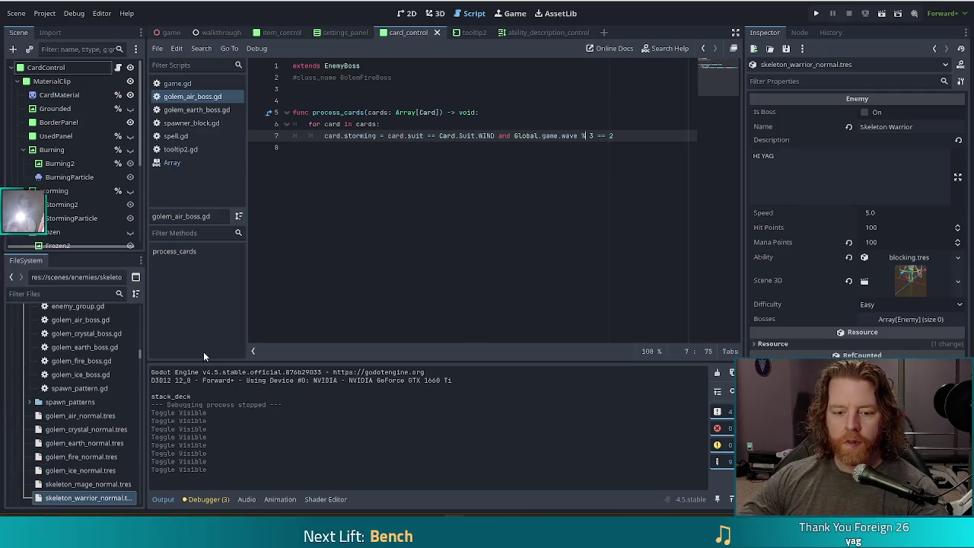
left_click(40, 294)
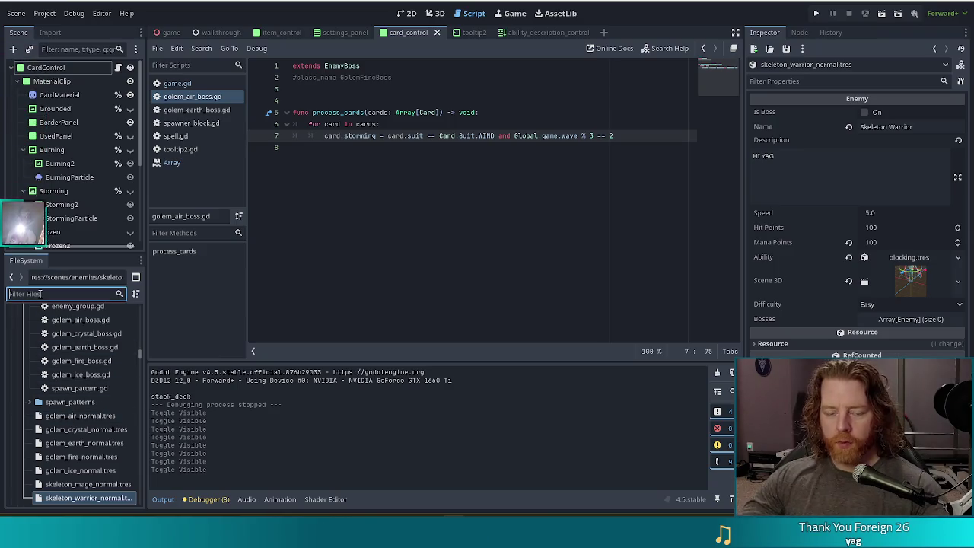
type("great")
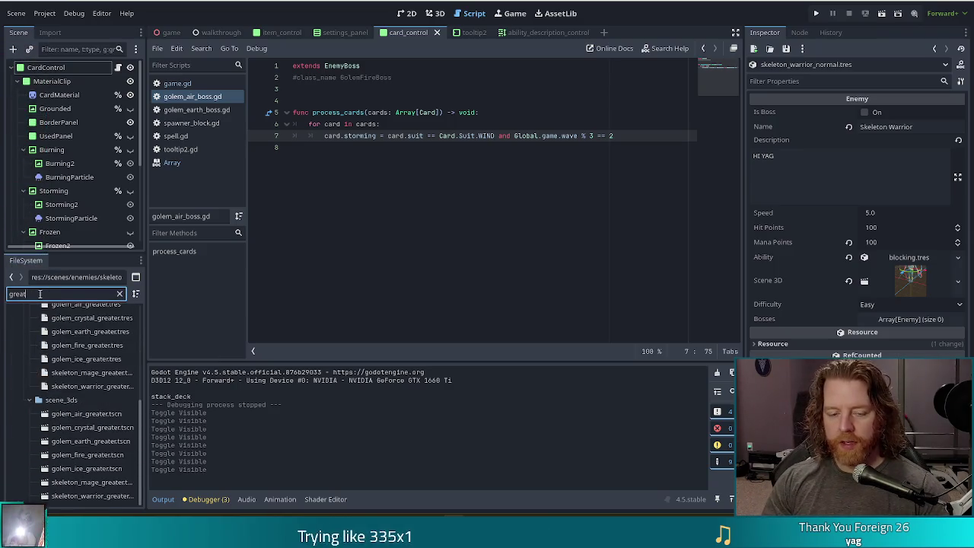
scroll(86, 380, "up", 3)
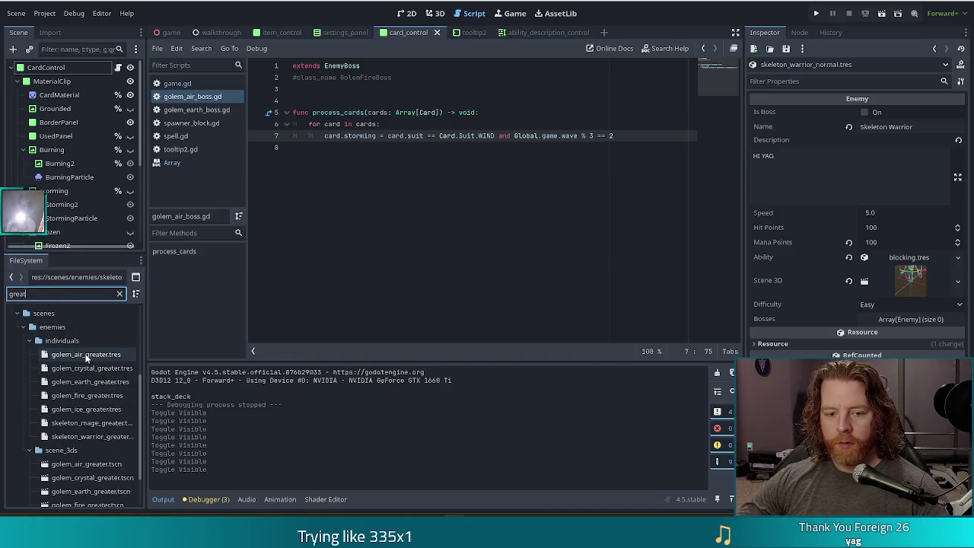
left_click(86, 356)
left_click(93, 437, "shift")
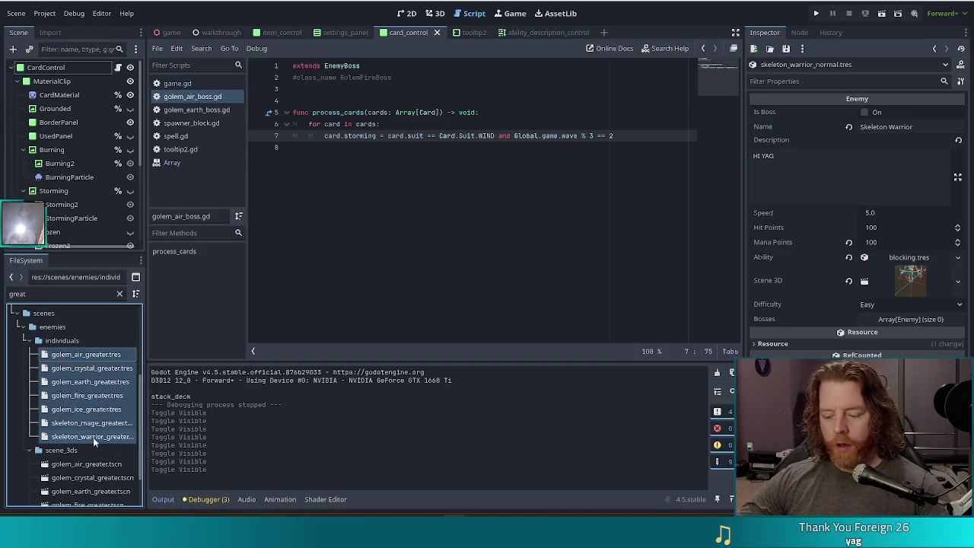
right_click(93, 437)
left_click(122, 476)
left_click(413, 309)
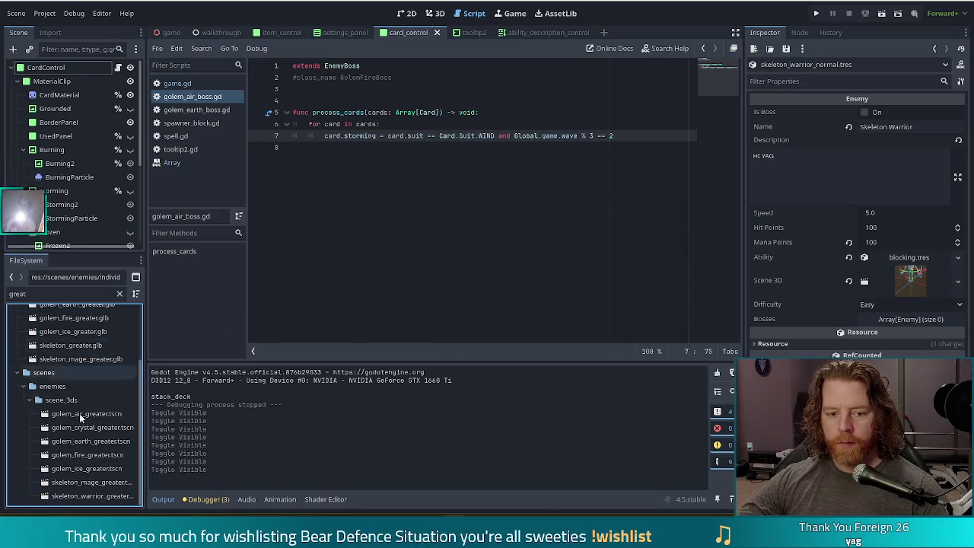
Delete the greater 3D .tscn scenes, leaving only the greater .glb models
left_click(96, 415)
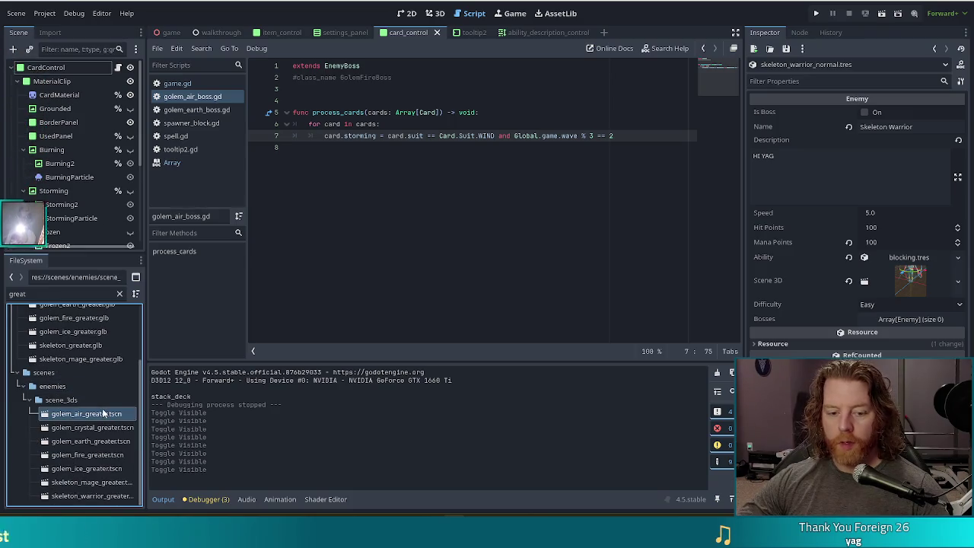
scroll(95, 498, "down", 1)
left_click(88, 496, "shift")
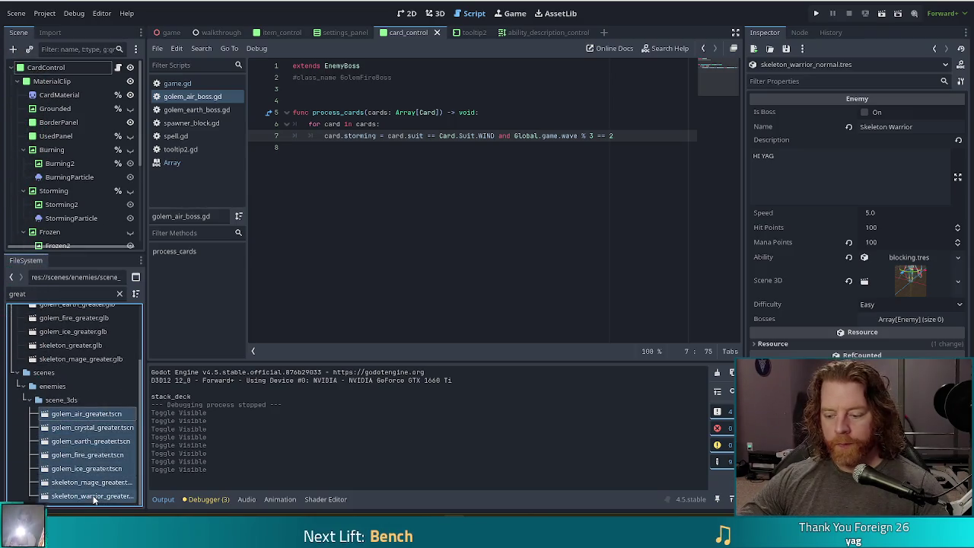
key("Delete")
left_click(418, 309)
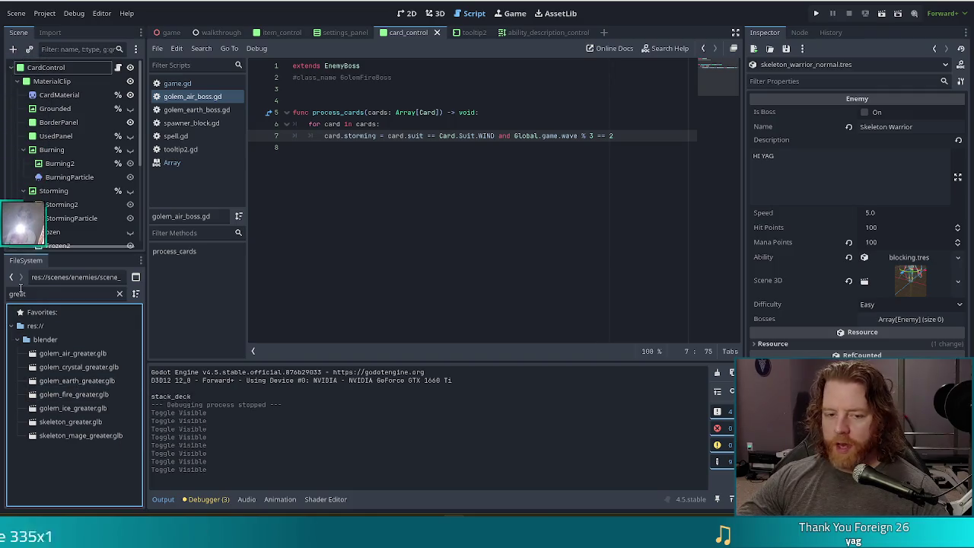
left_click(63, 293)
left_click_drag(63, 294, 2, 304)
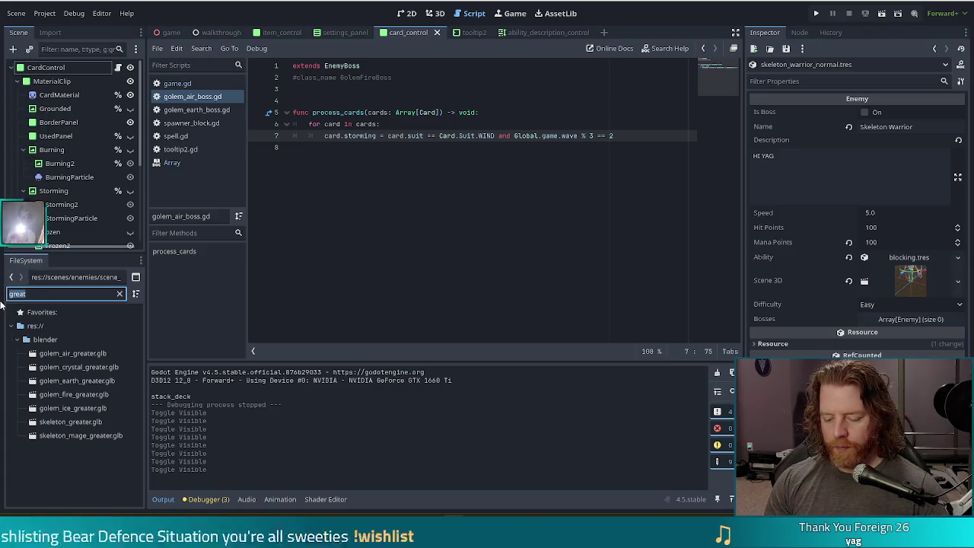
Filter FileSystem by 'lesser' and delete all the lesser enemy .tres resources
type("lesser")
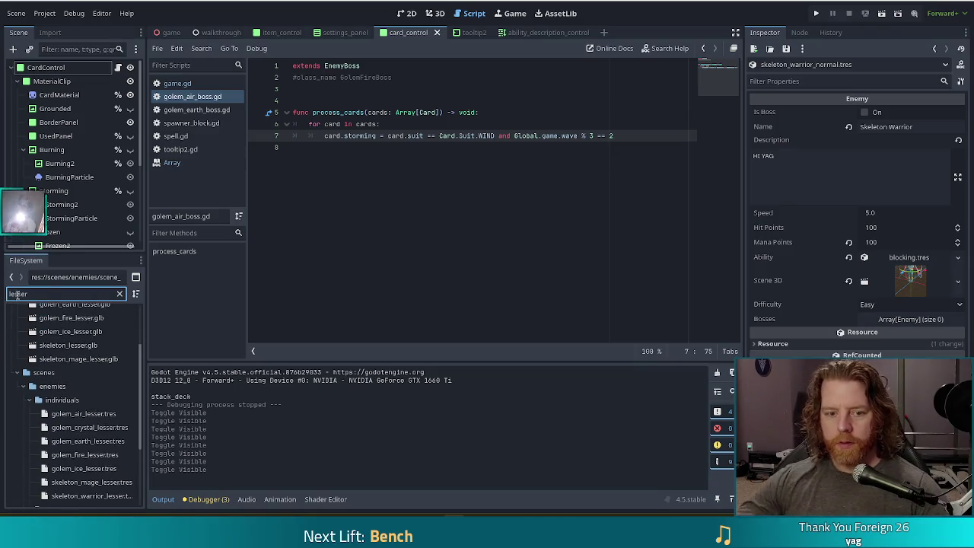
left_click(89, 415)
scroll(89, 415, "down", 3)
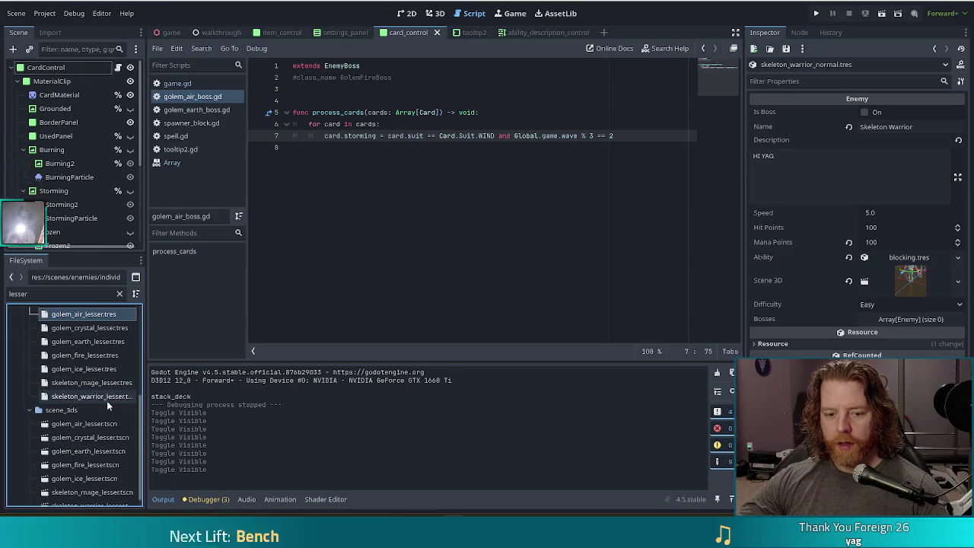
left_click(108, 397, "shift")
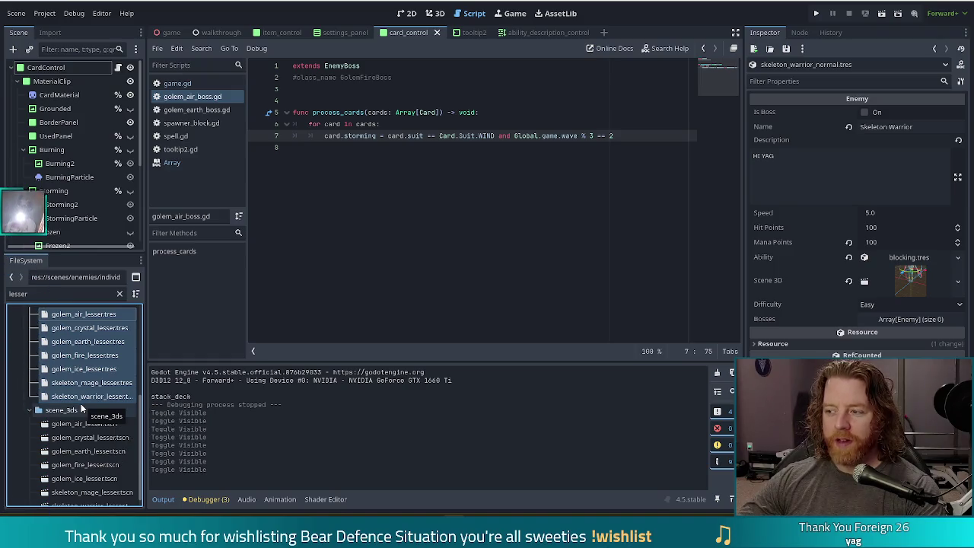
key("Delete")
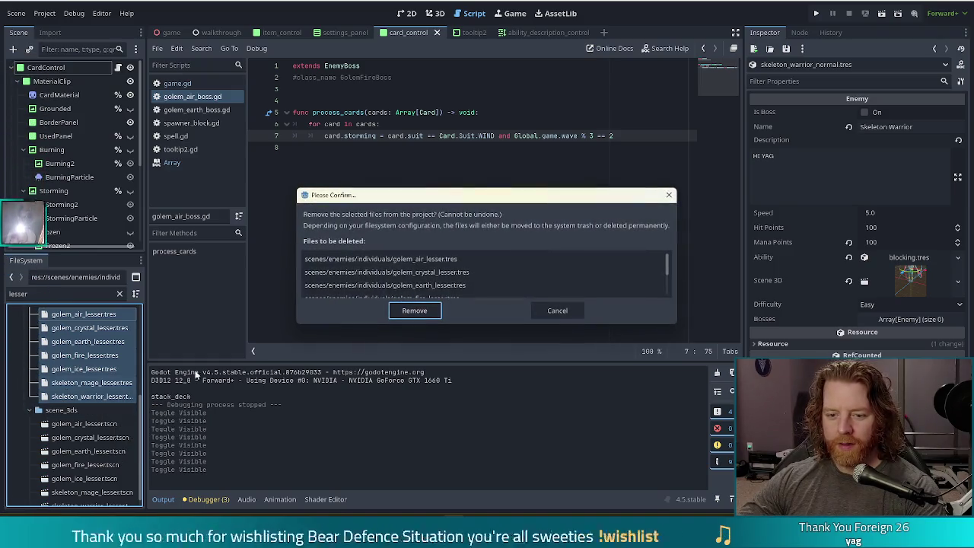
left_click(414, 311)
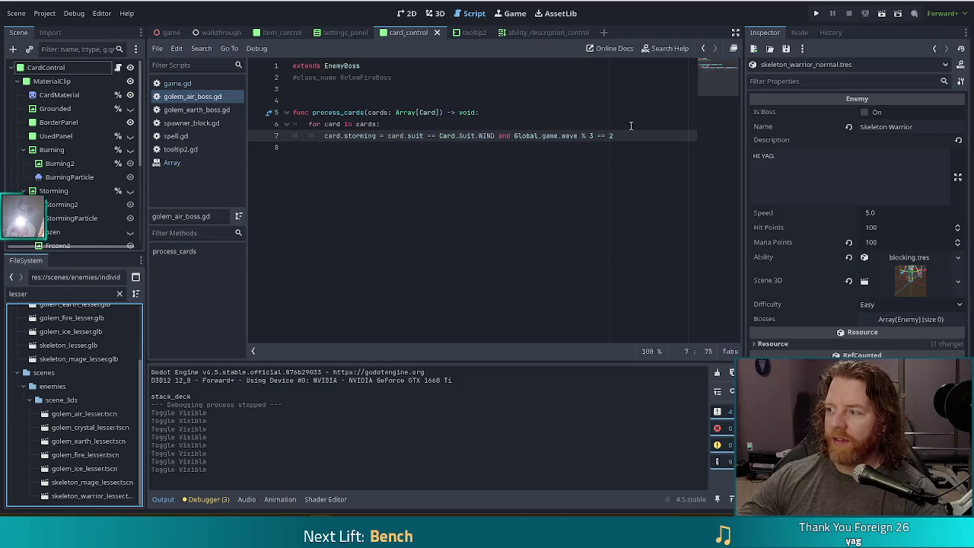
Bring the shared photo browser window forward and move it toward the screen centre
key("alt+Tab")
left_click_drag(716, 14, 488, 14)
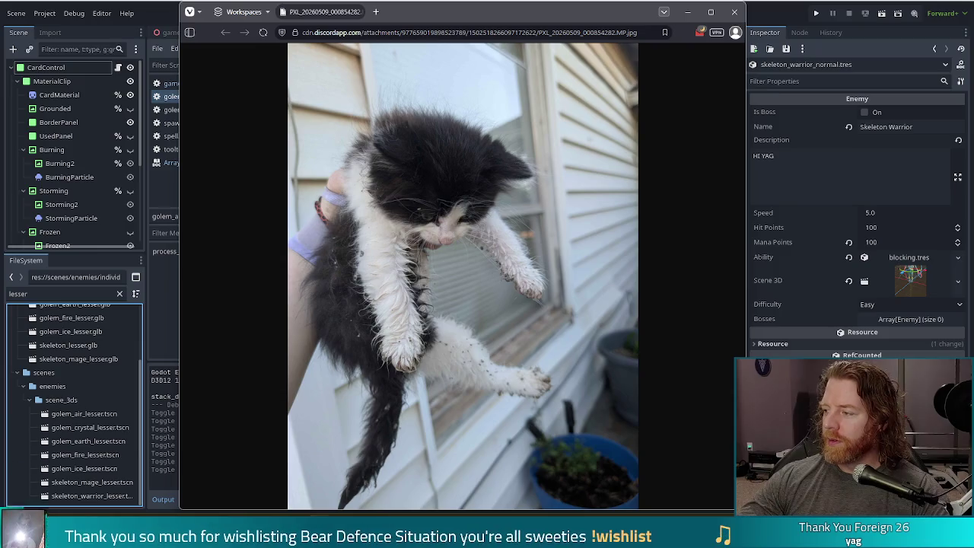
View DSC5727.jpg in its own tab, zooming in and out on the woodpecker, then close the window
mouse_move(414, 133)
left_mouse_down()
mouse_move(426, 34)
mouse_move(449, 21)
mouse_move(363, 15)
left_mouse_up()
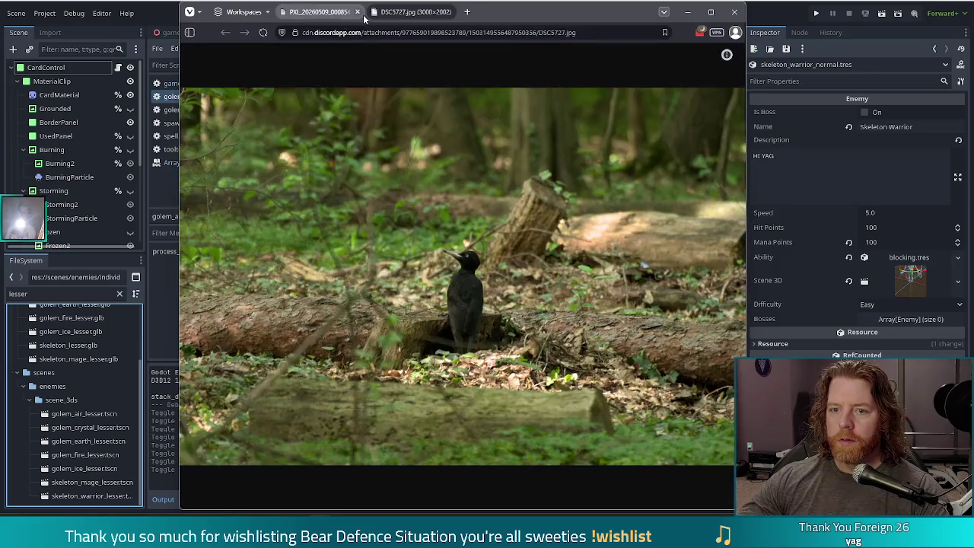
left_click(472, 302)
scroll(473, 327, "down", 1)
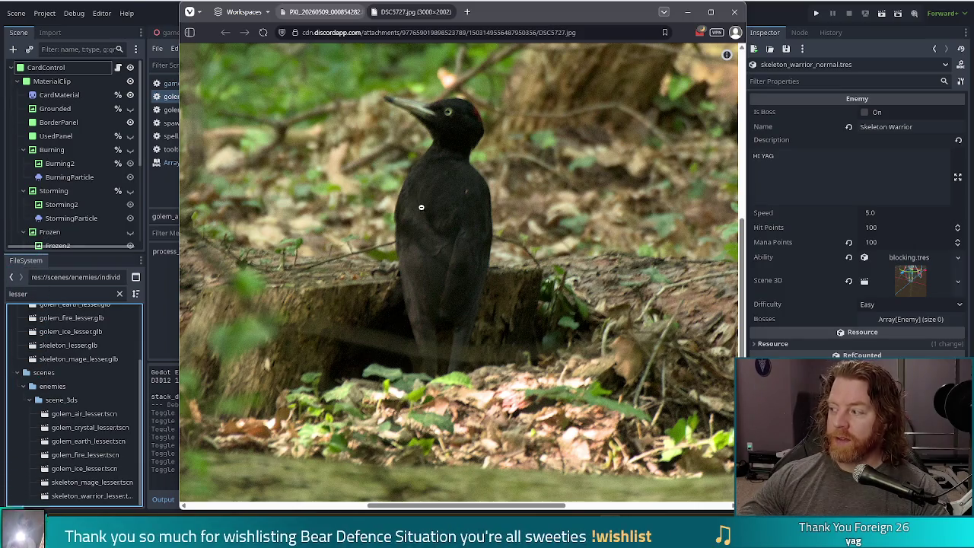
left_click(465, 221)
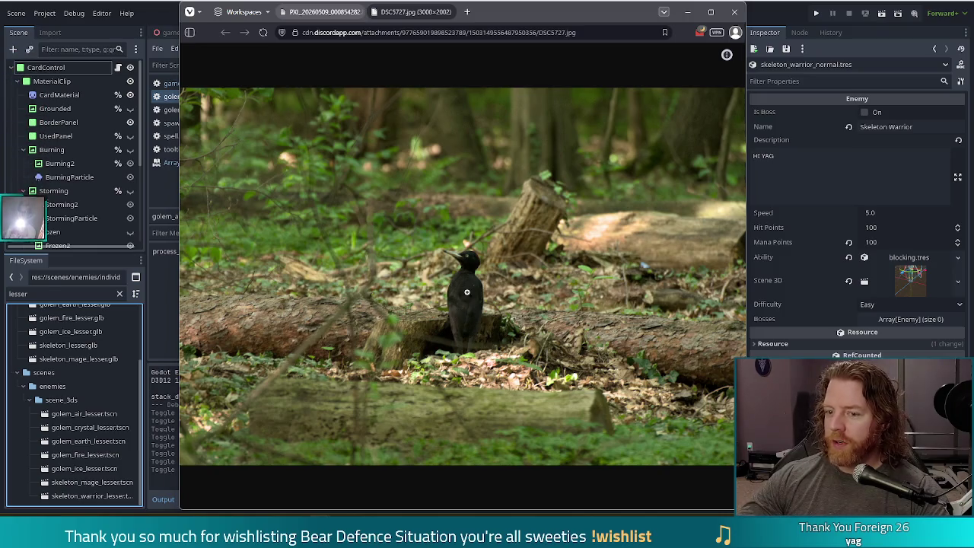
left_click(466, 301)
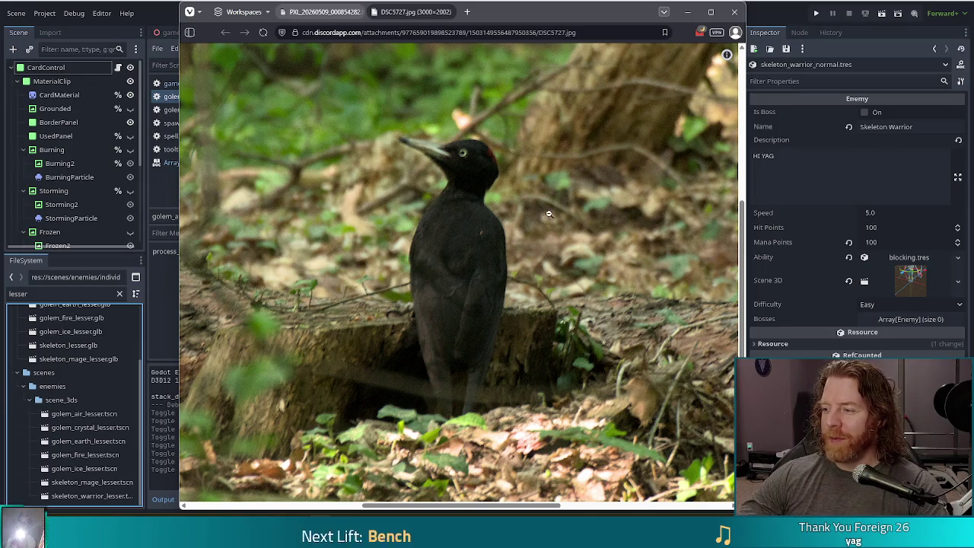
left_click(575, 237)
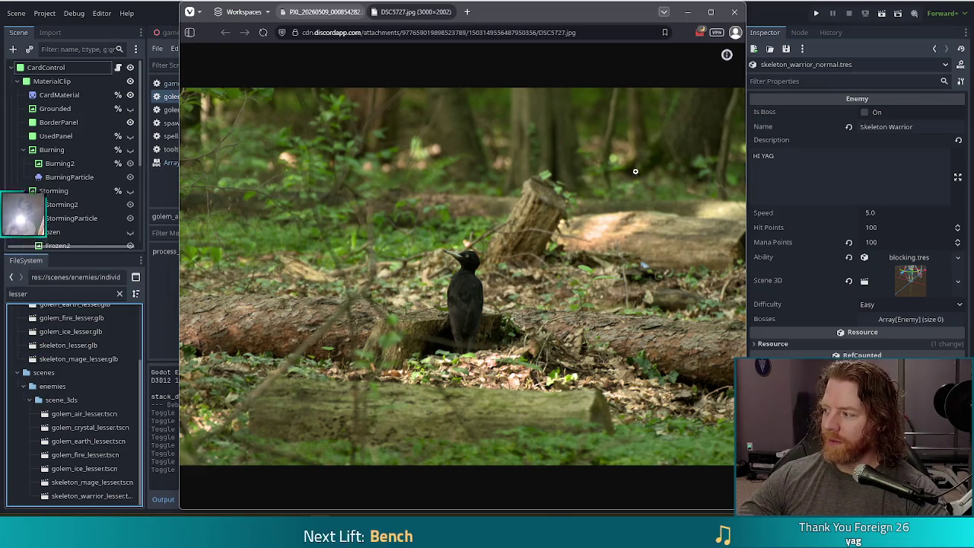
left_click(734, 13)
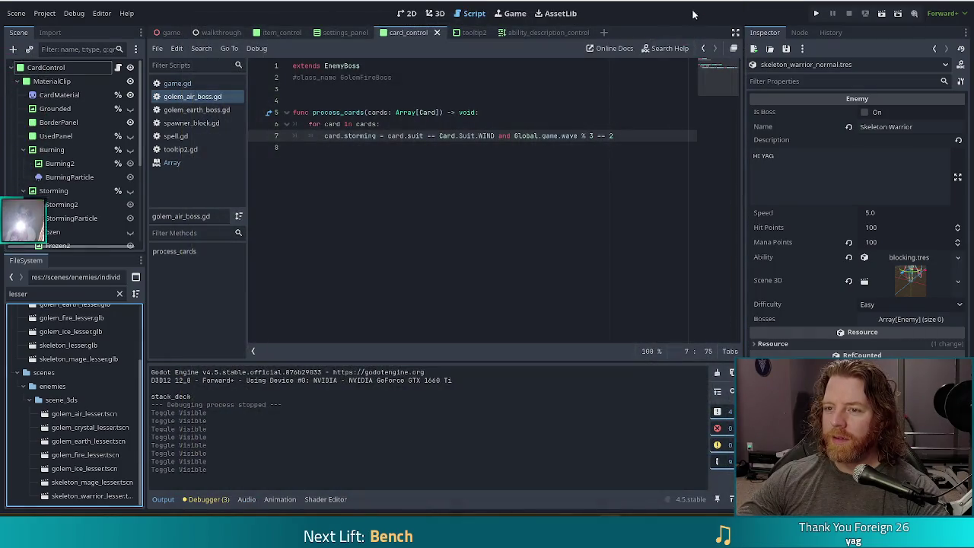
left_click(637, 146)
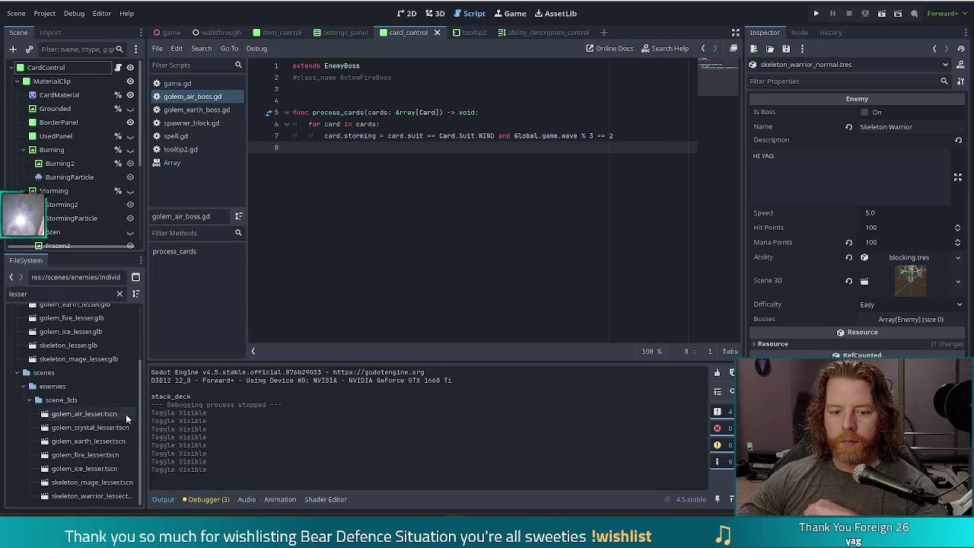
left_click(68, 359)
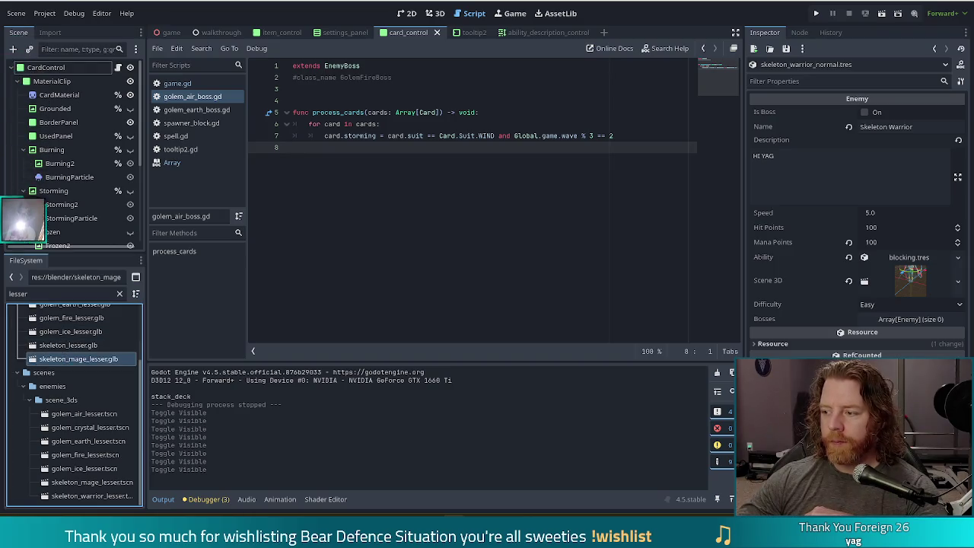
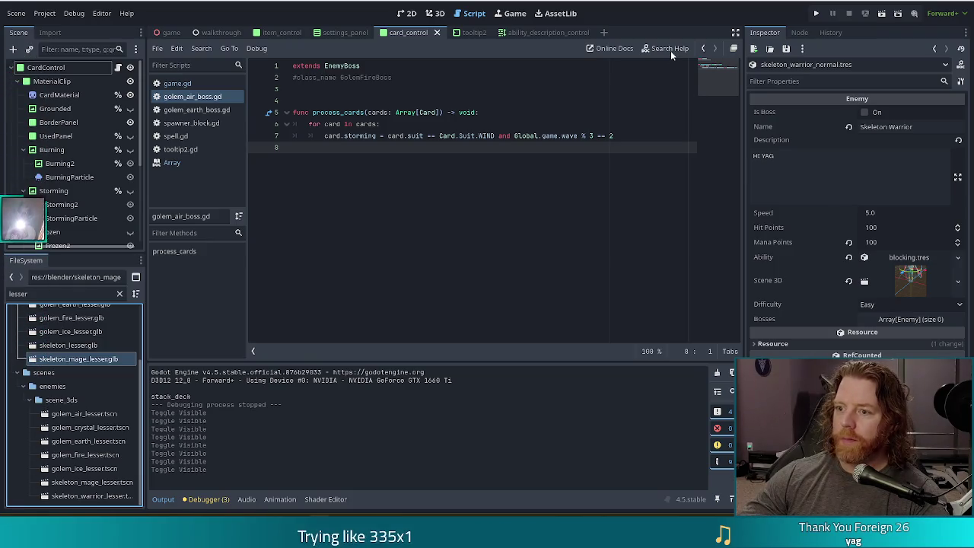
Open the shared charcuterie-board image in Vivaldi and stretch the window to fill the screen
left_click(608, 48)
mouse_move(746, 16)
left_mouse_down()
mouse_move(527, 6)
mouse_move(536, 1)
left_mouse_up()
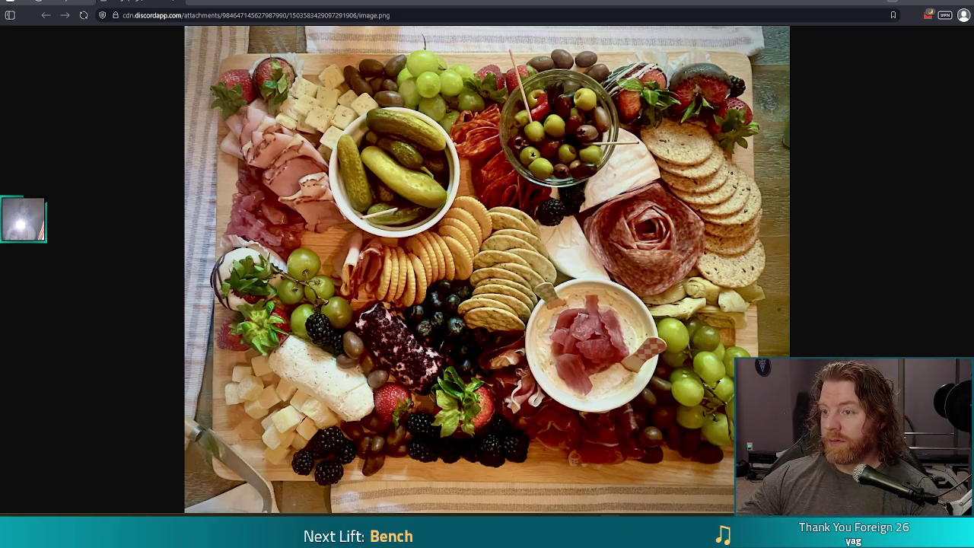
Leave the snack-platter photo and return to Godot's golem_air_boss.gd script
key("alt+Tab")
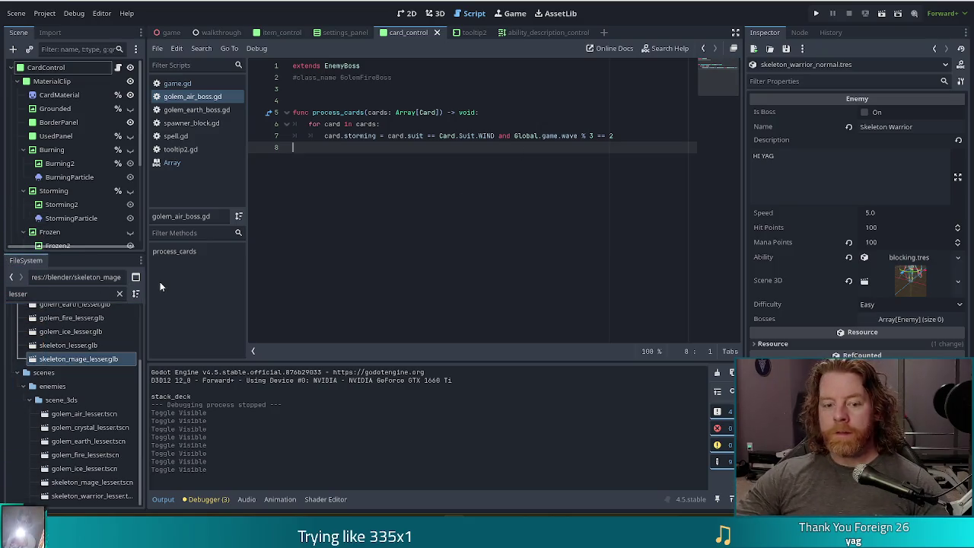
scroll(86, 367, "up", 3)
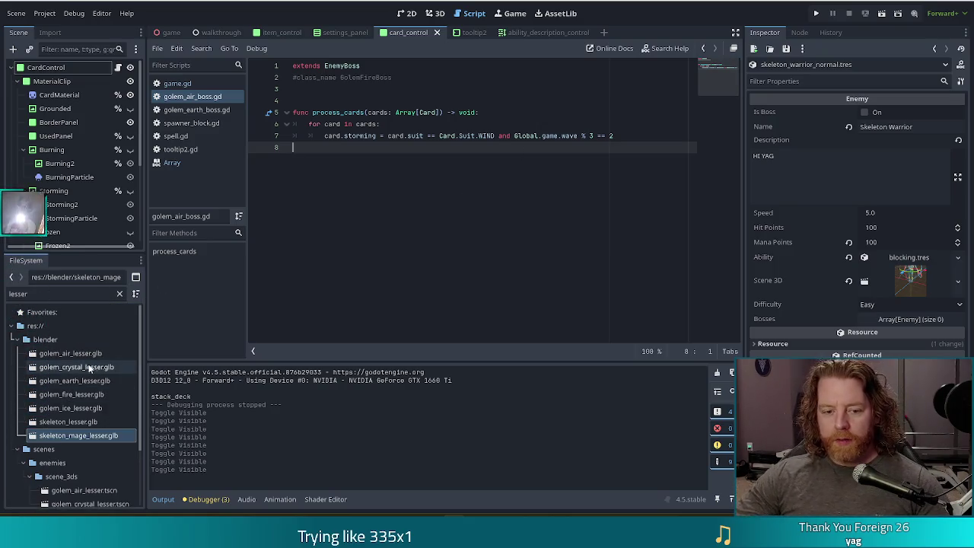
Select every *_lesser.tscn golem and skeleton scene in scene_3ds and remove them
left_click(85, 355)
scroll(91, 426, "down", 3)
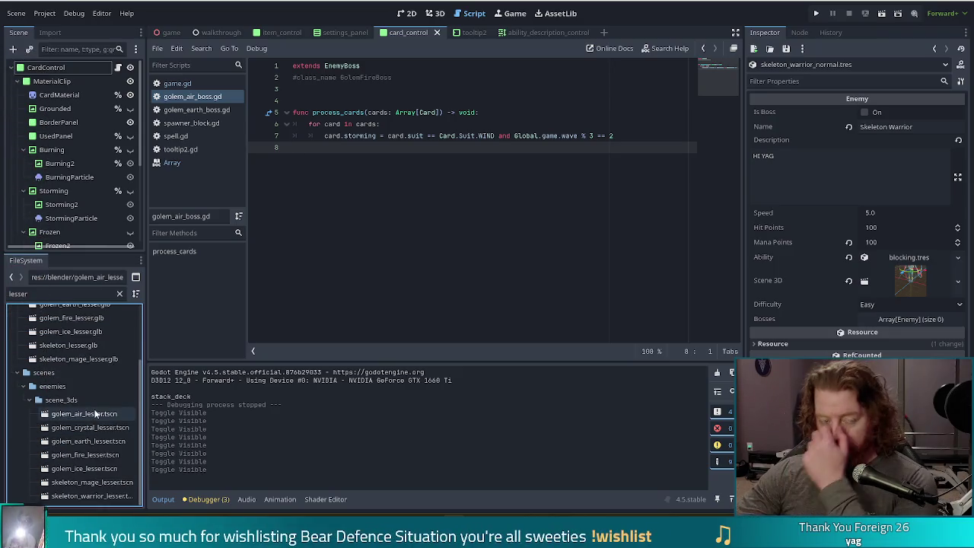
scroll(109, 375, "up", 1)
scroll(109, 375, "down", 1)
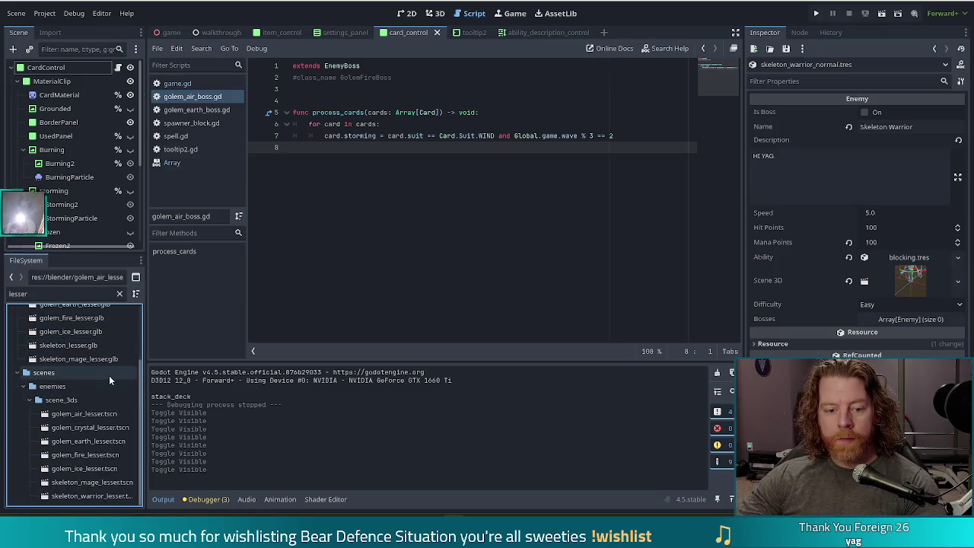
left_click(83, 414)
left_click(86, 500, "shift")
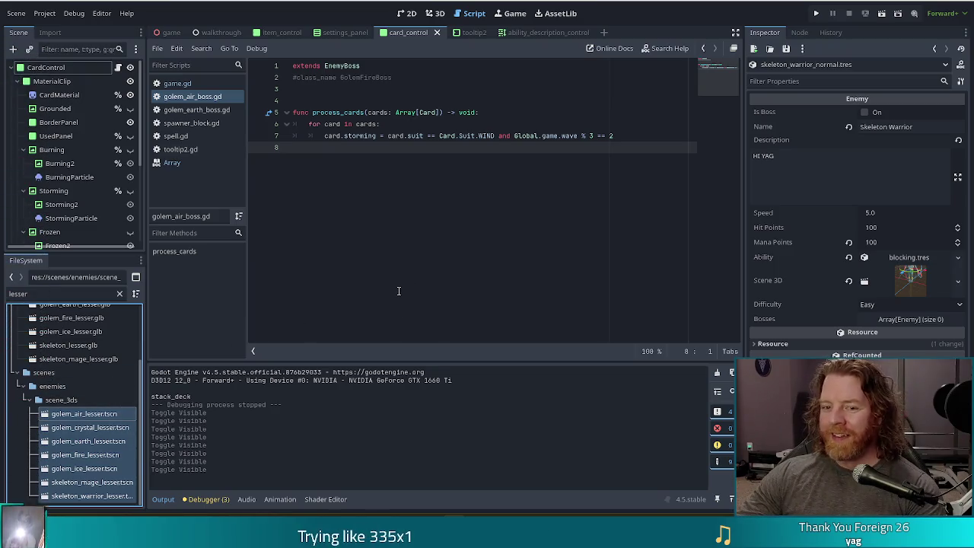
key("Delete")
left_click(411, 312)
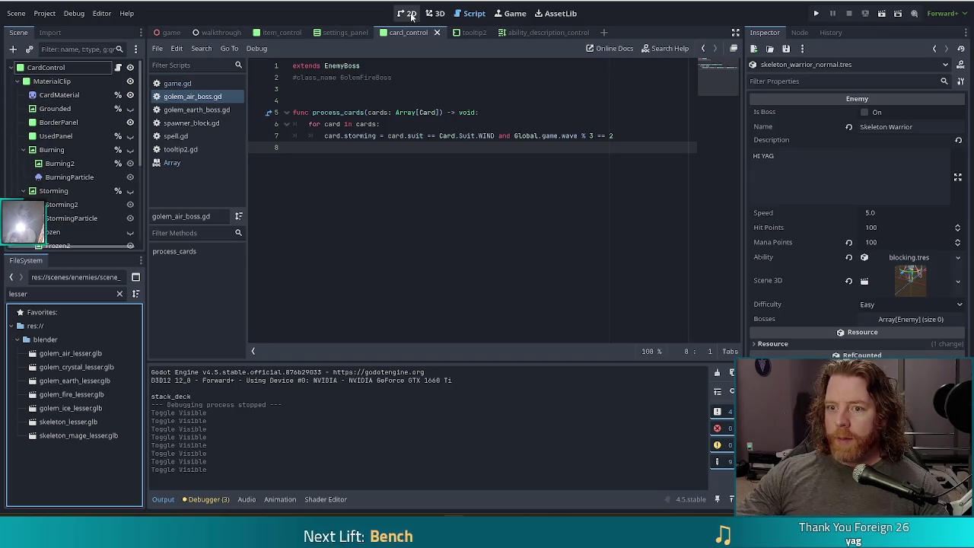
In 2D, preview the card's Burning and Frozen effects, leave Storming on, and save card_control
left_click(408, 13)
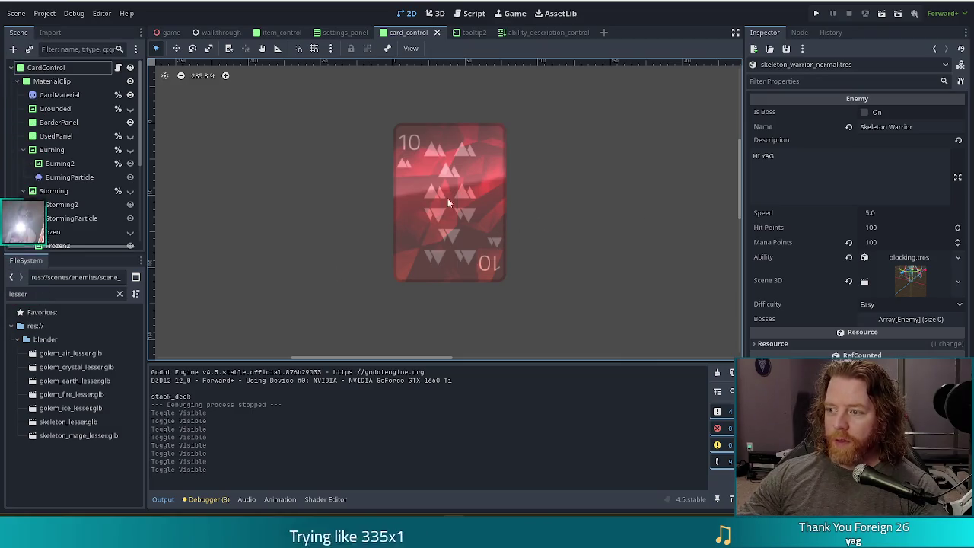
left_click(131, 151)
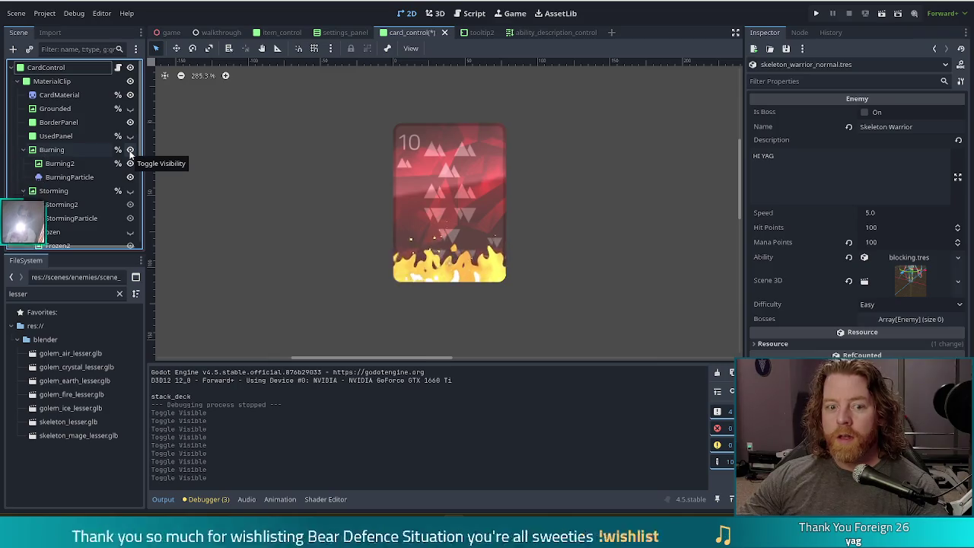
left_click(130, 150)
left_click(130, 232)
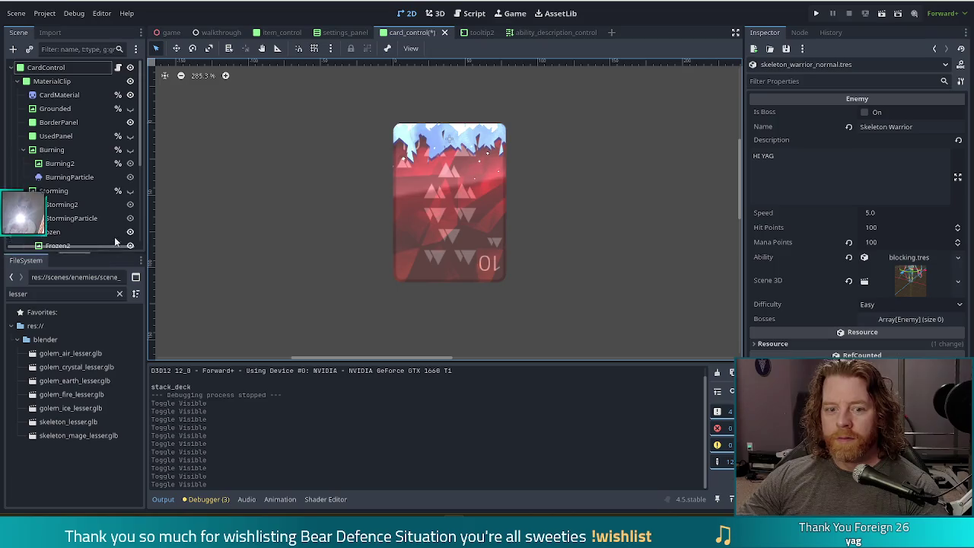
left_click(129, 235)
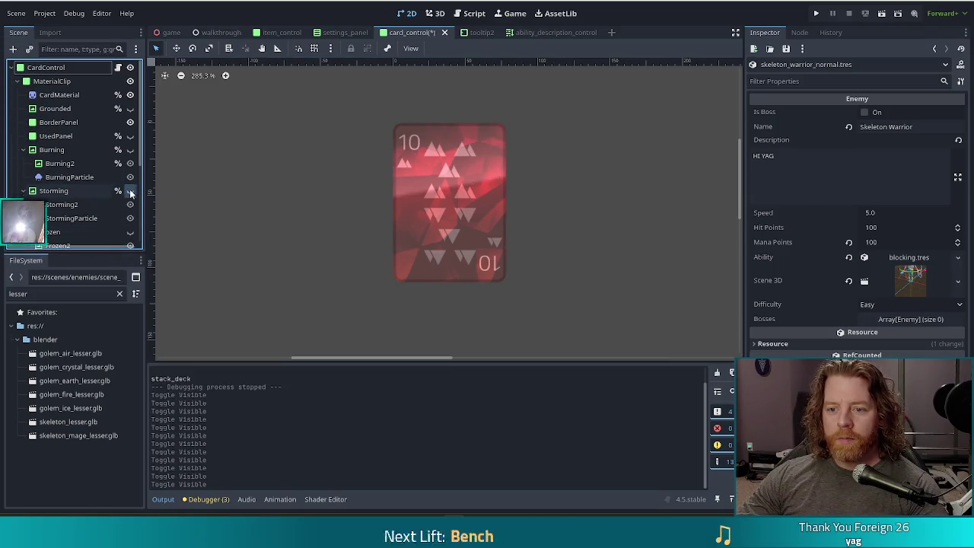
left_click(130, 191)
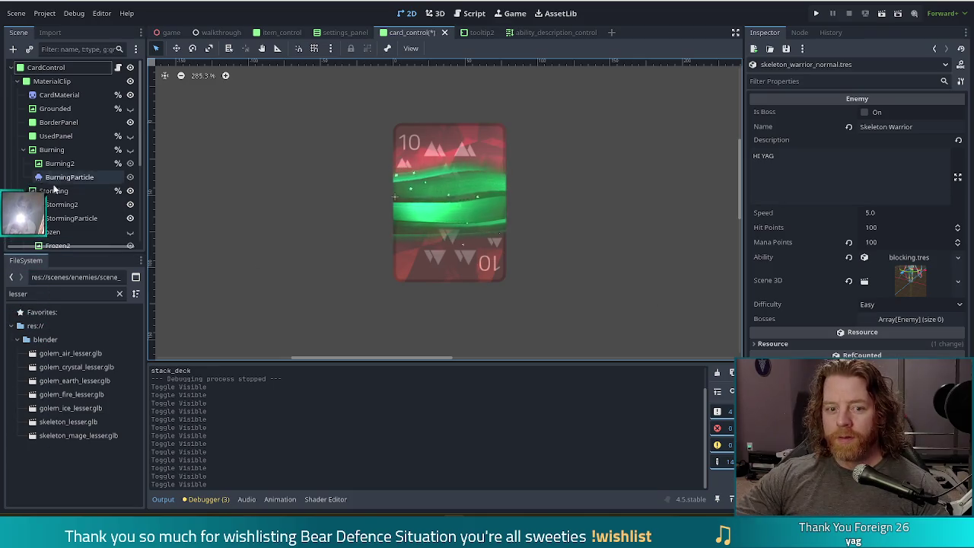
key("ctrl+s")
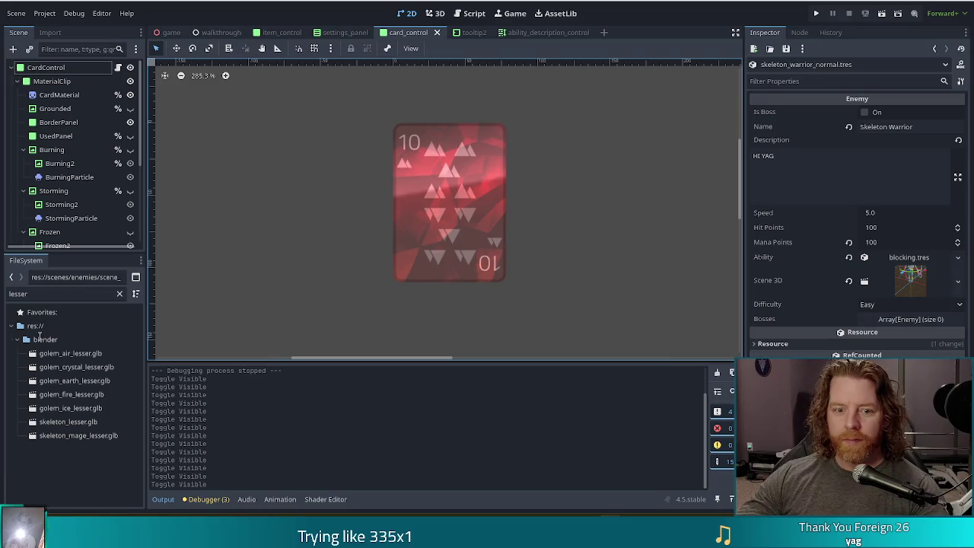
Delete all seven lesser golem and skeleton .glb models from the blender folder
left_click(70, 353)
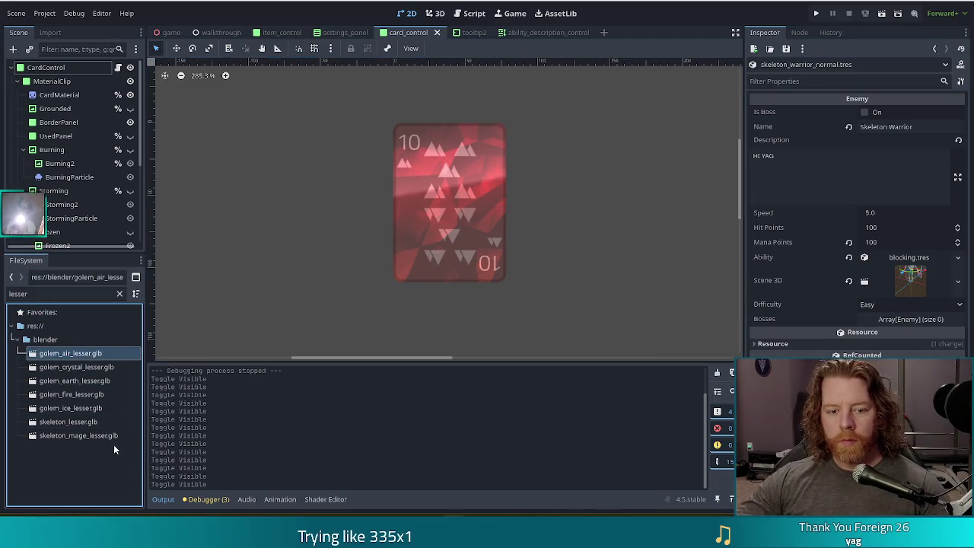
left_click(72, 435, "shift")
key("Delete")
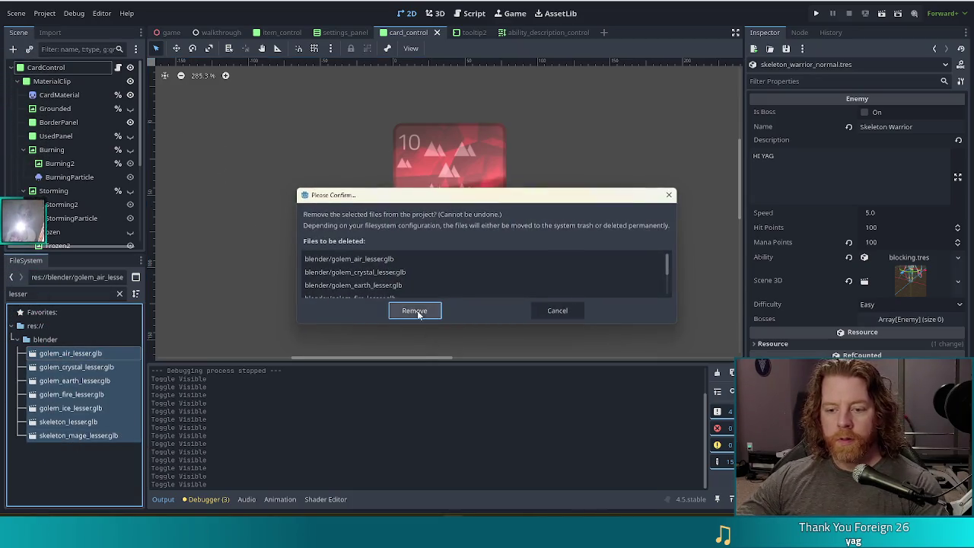
left_click(415, 314)
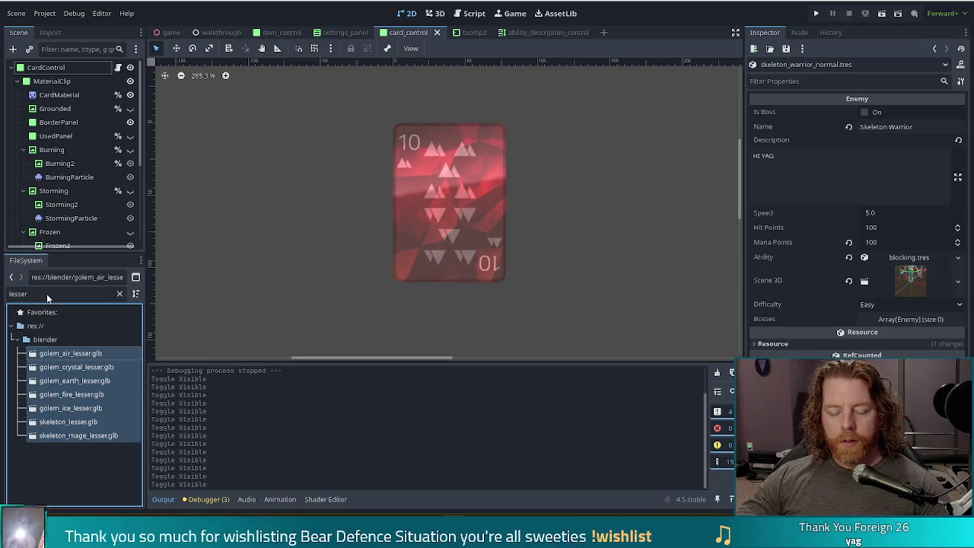
Filter by 'greater', remove its seven .glb models despite dependency warnings, and clear the filter
double_click(47, 293)
type("g")
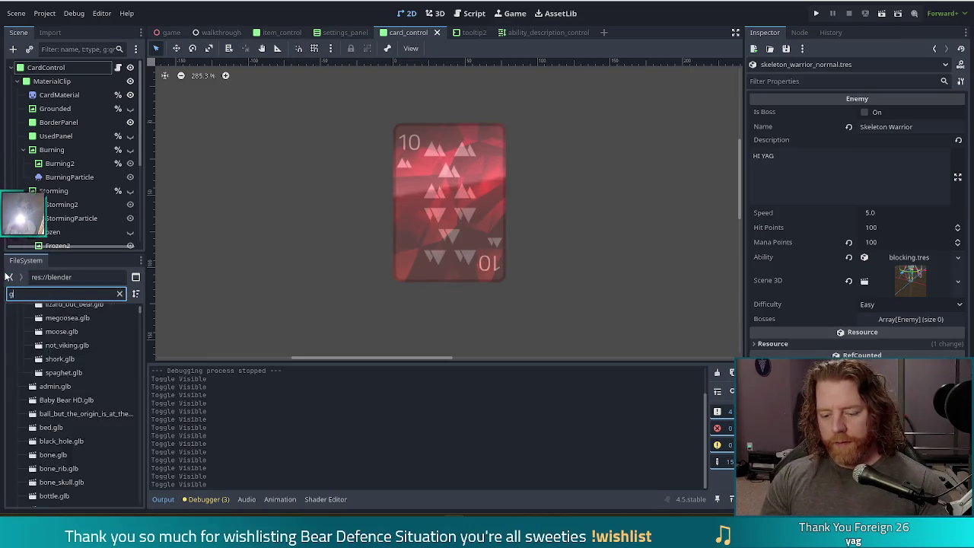
type("reater")
left_click(85, 359)
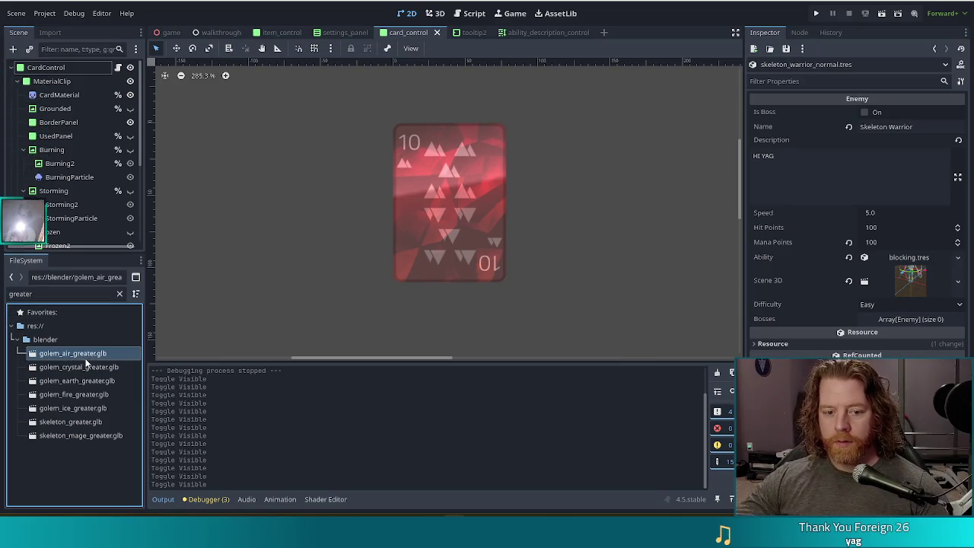
left_click(81, 436, "shift")
key("Delete")
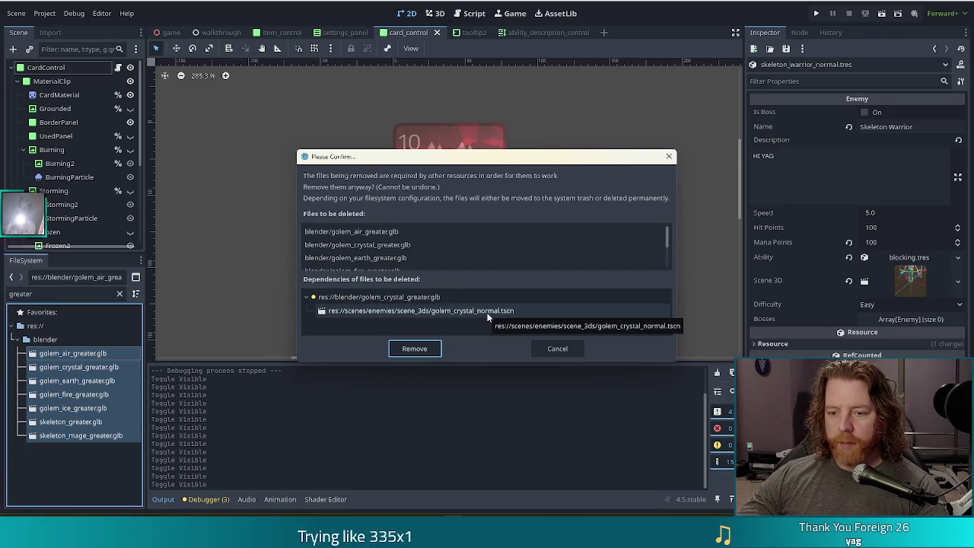
left_click(414, 348)
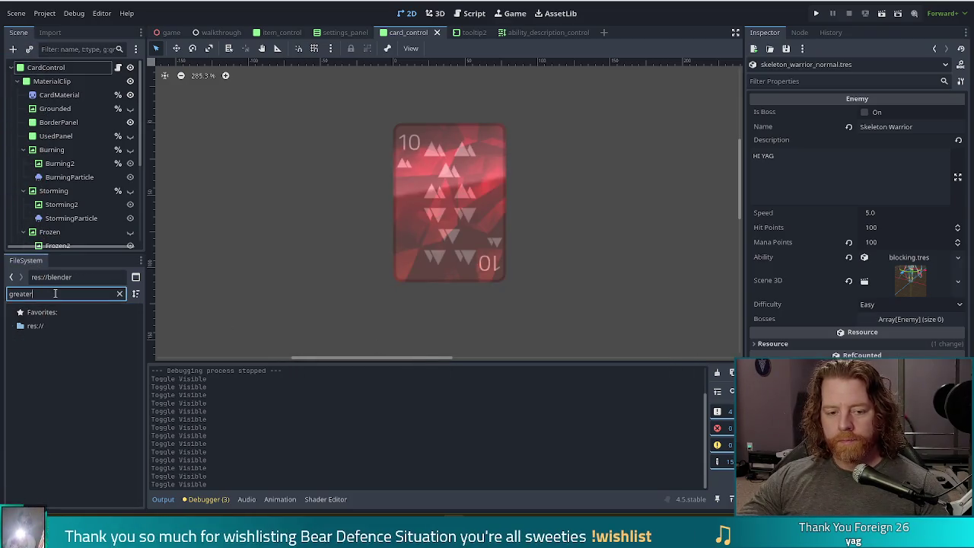
key("BackSpace")
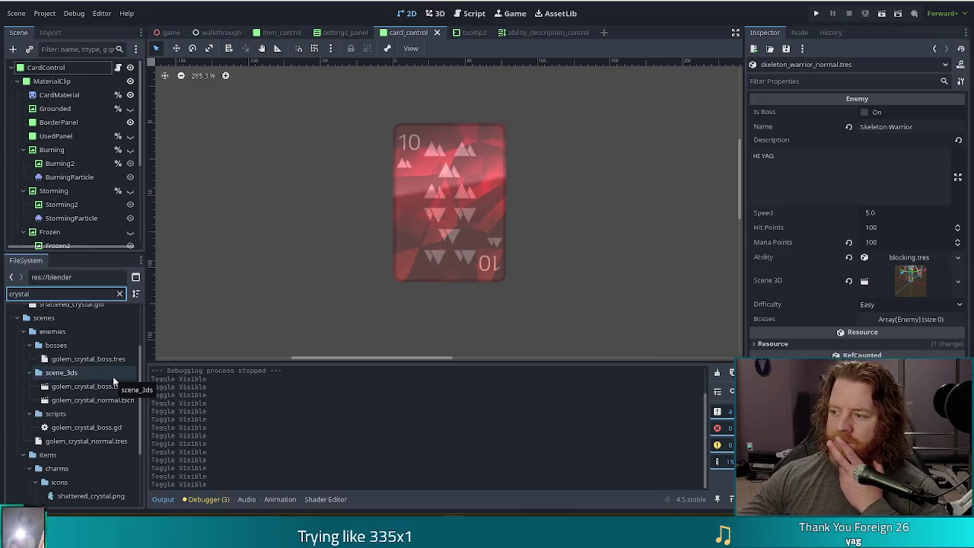
Inspect the golem_crystal_normal.tres Crystal Golem resource, then open golem_crystal_normal.tscn
left_click_drag(140, 353, 135, 410)
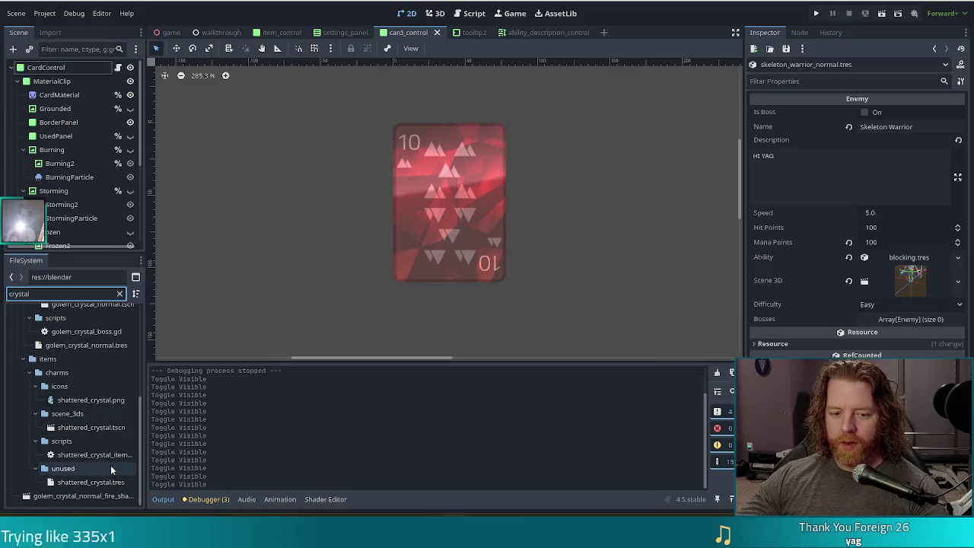
scroll(113, 426, "up", 2)
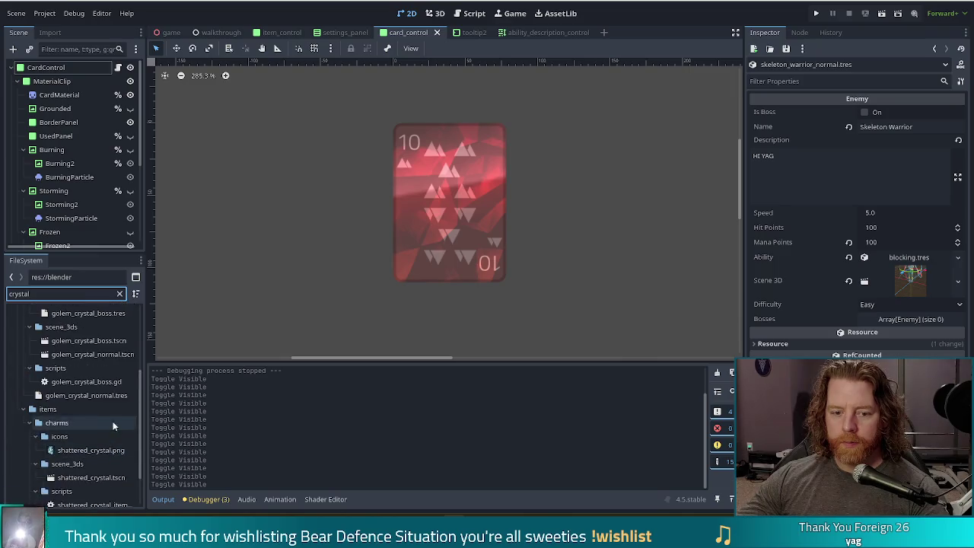
left_click(107, 395)
left_click(106, 397)
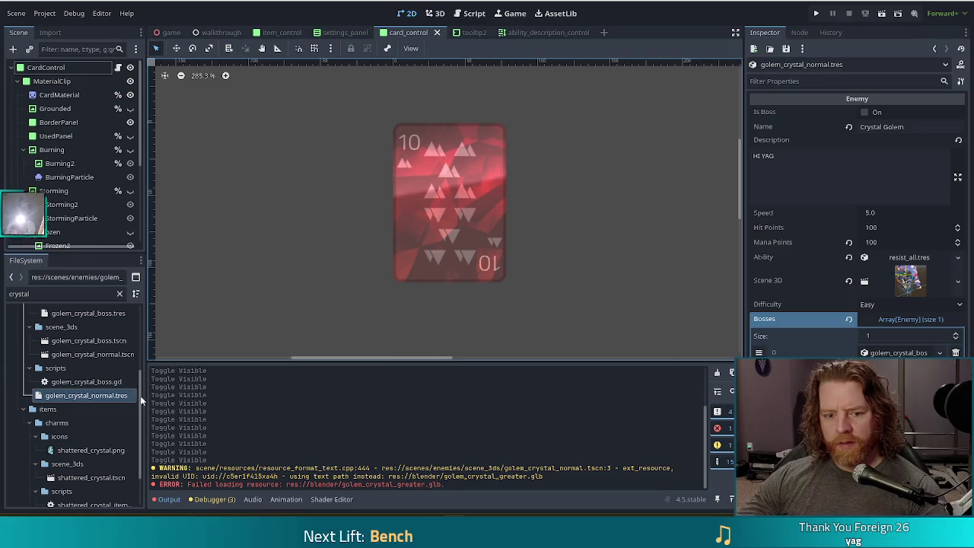
double_click(85, 353)
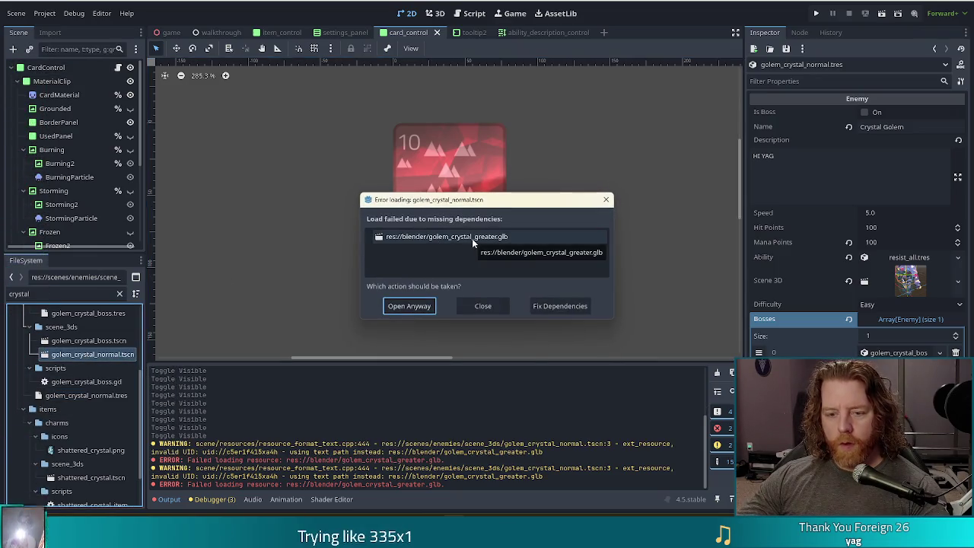
left_click(415, 308)
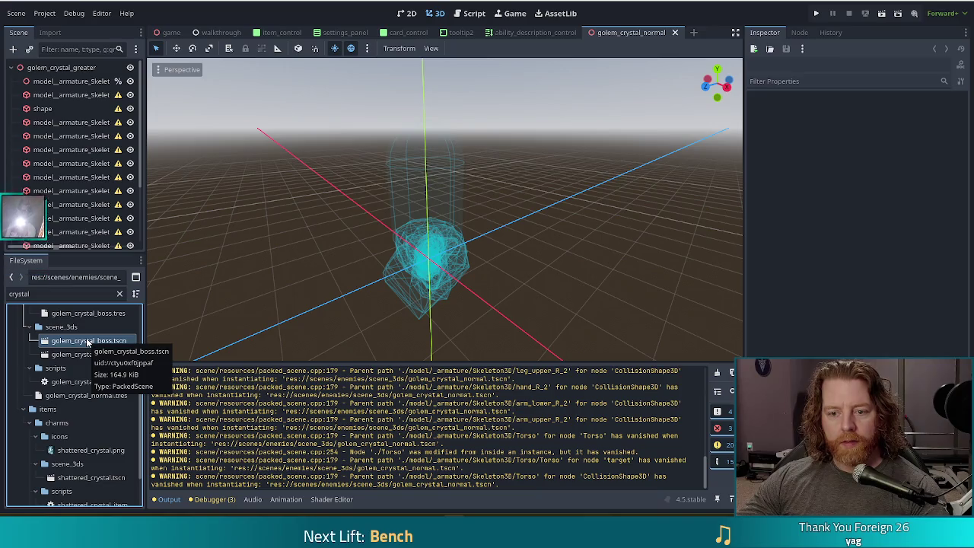
left_click(95, 355)
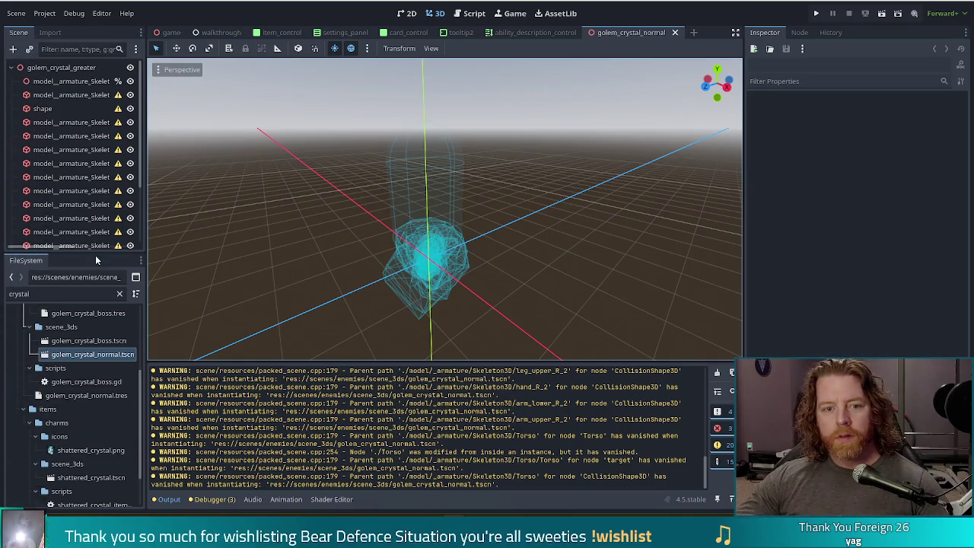
scroll(97, 201, "down", 3)
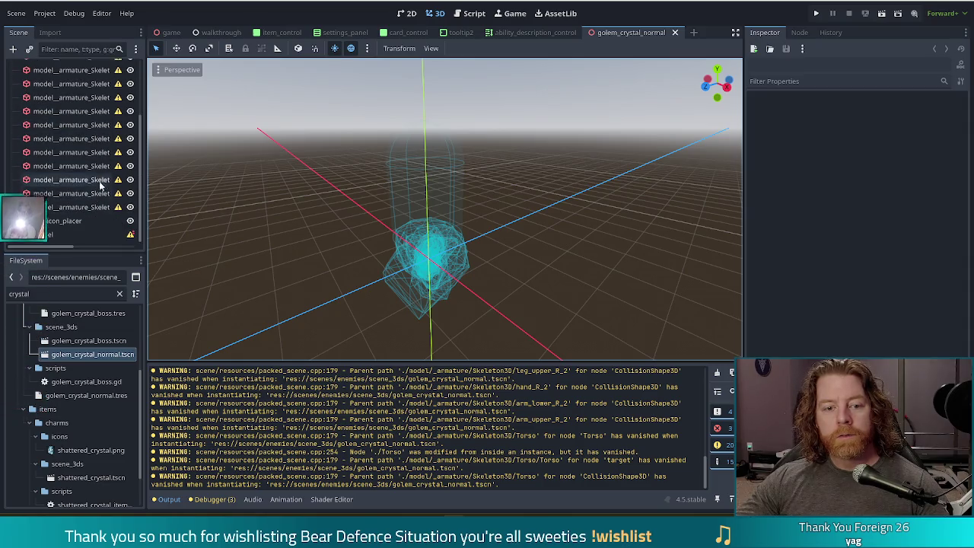
double_click(77, 341)
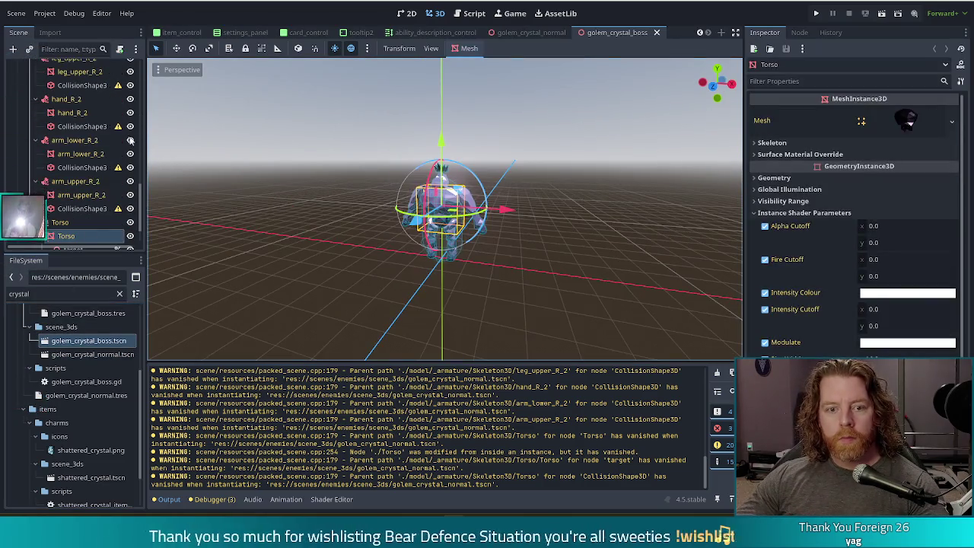
Select the golem model node in golem_crystal_boss, comparing it against the normal scene
scroll(134, 144, "up", 5)
scroll(131, 160, "up", 10)
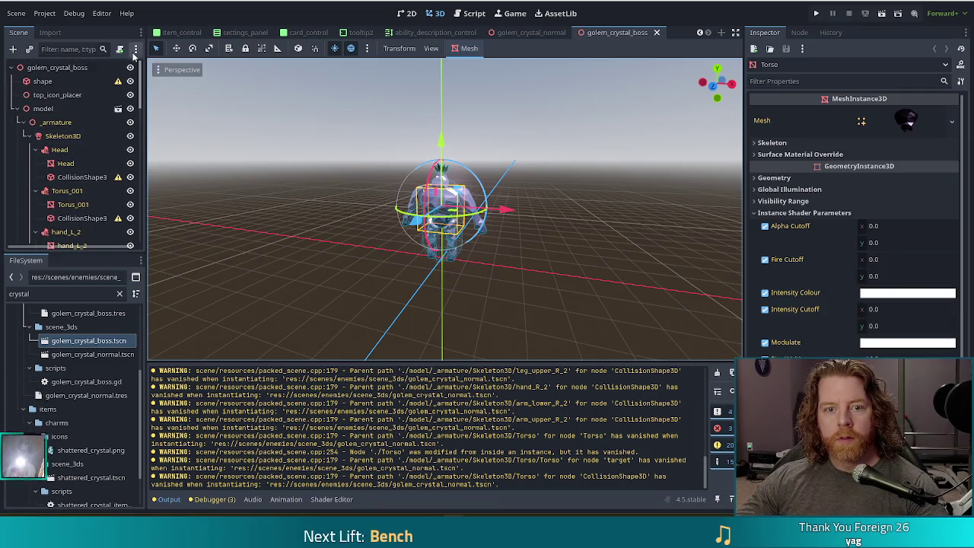
left_click(50, 108)
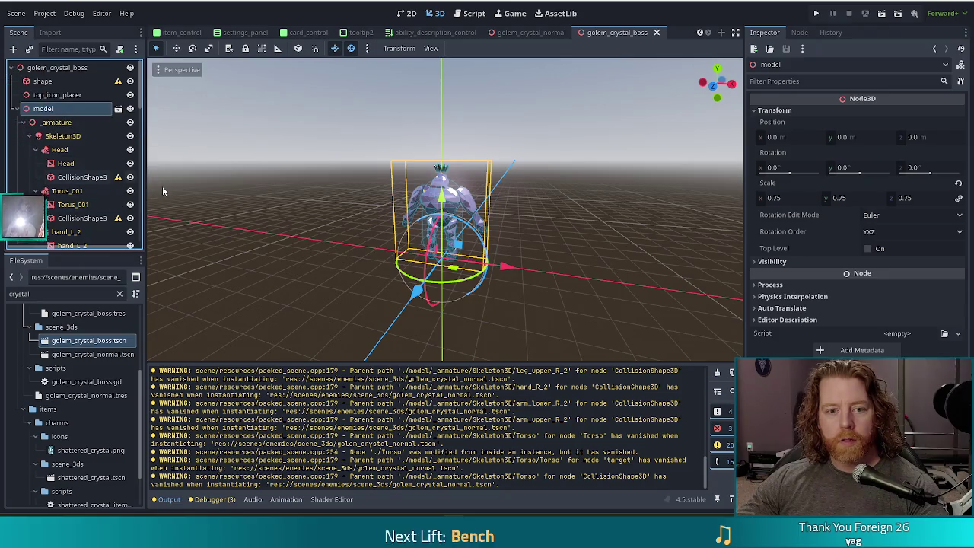
left_click(115, 354)
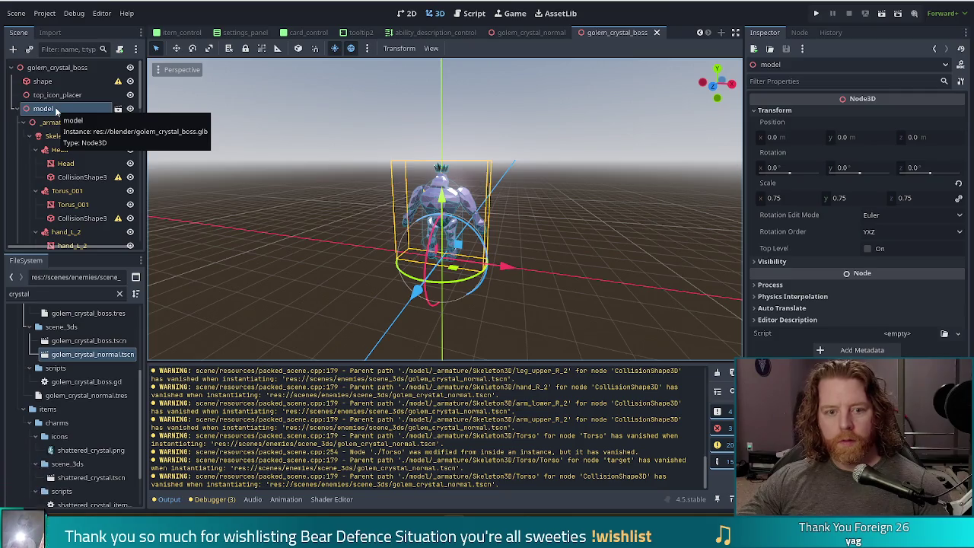
left_click(103, 354)
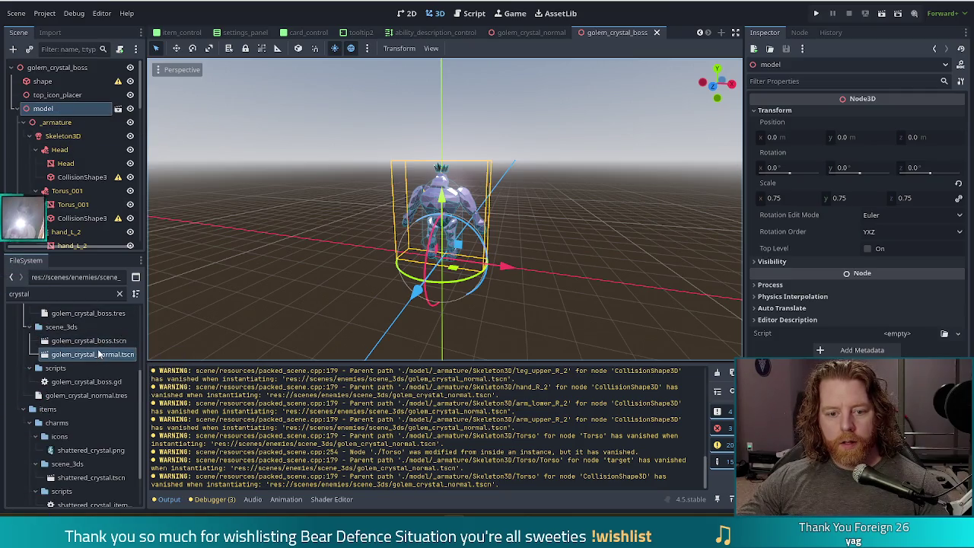
left_click(533, 33)
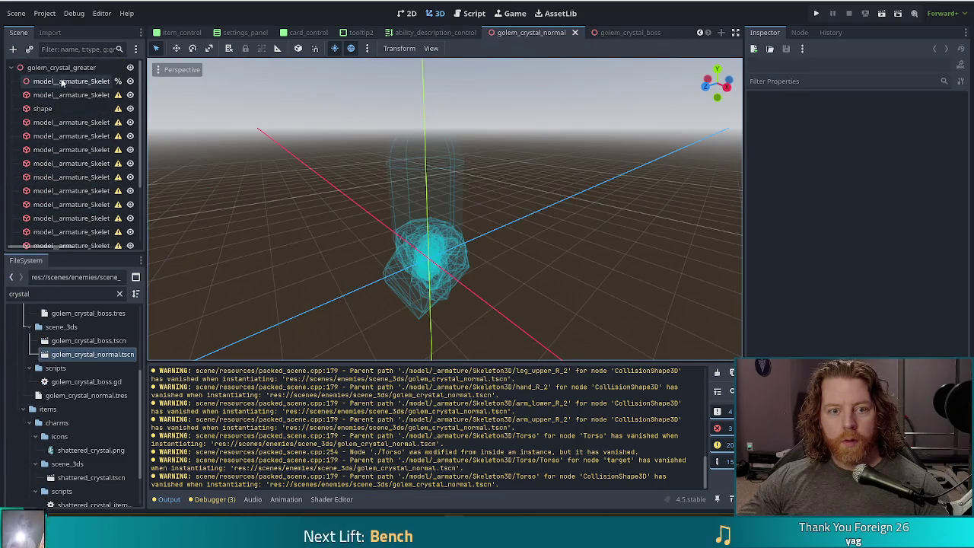
left_click(632, 33)
mouse_move(11, 162)
left_mouse_down()
mouse_move(59, 171)
mouse_move(53, 38)
mouse_move(59, 92)
left_mouse_up()
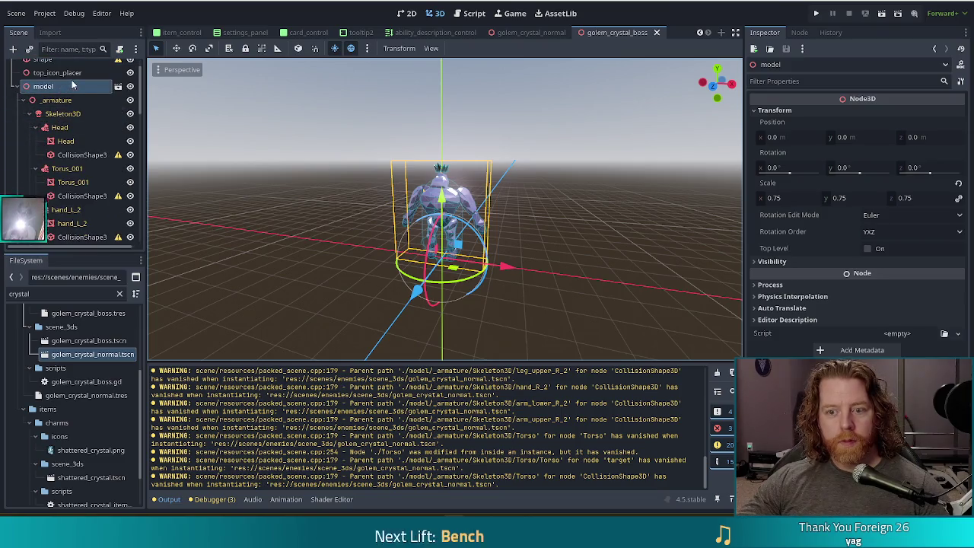
scroll(67, 130, "down", 2)
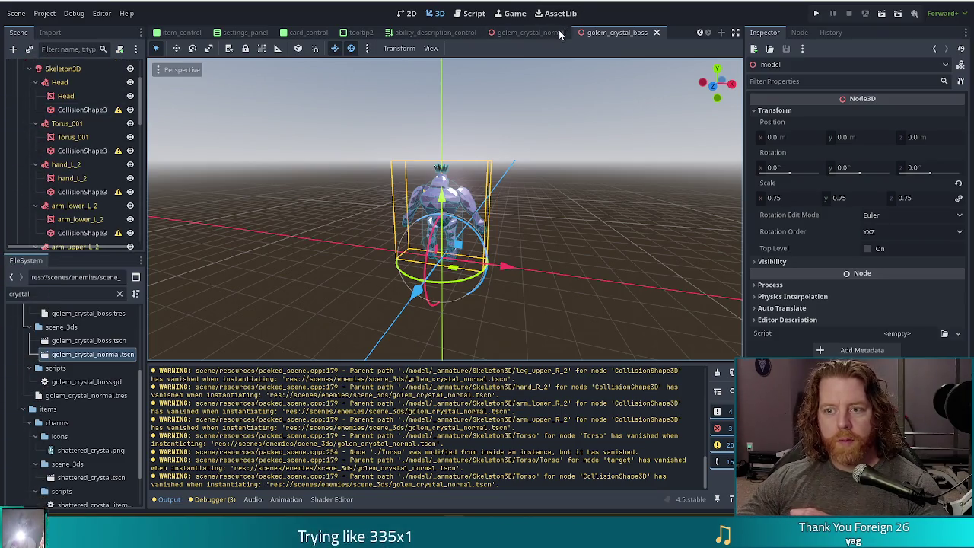
In golem_crystal_normal, select the old model plus its stray collision nodes and delete all 16
key("ctrl+shift+Tab")
mouse_move(103, 179)
left_mouse_down()
mouse_move(120, 175)
mouse_move(23, 234)
mouse_move(76, 213)
left_mouse_up()
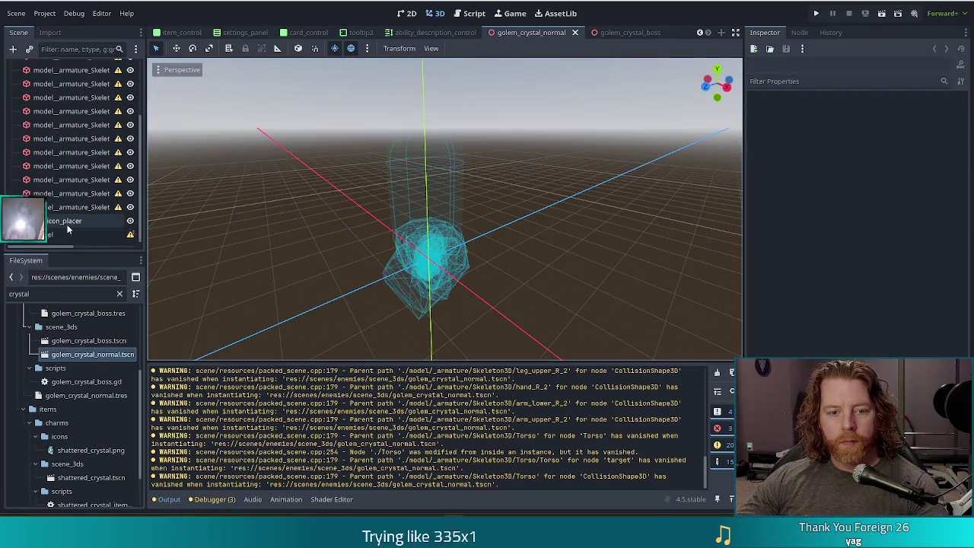
left_click(77, 207)
scroll(83, 194, "up", 5)
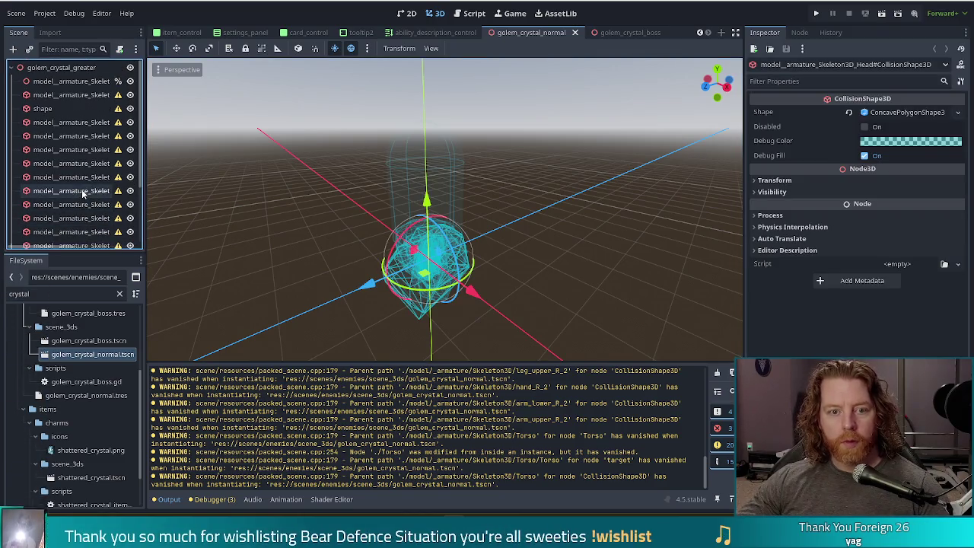
scroll(61, 209, "down", 5)
left_click(53, 220)
left_click(76, 207)
scroll(87, 152, "up", 3)
scroll(88, 150, "up", 2)
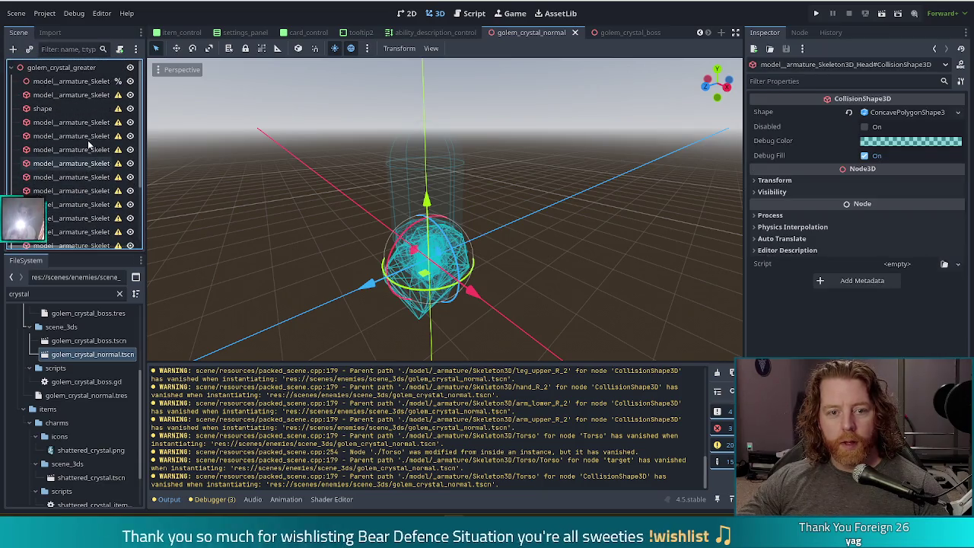
left_click(76, 94, "shift")
scroll(76, 152, "down", 5)
left_click(45, 234, "ctrl")
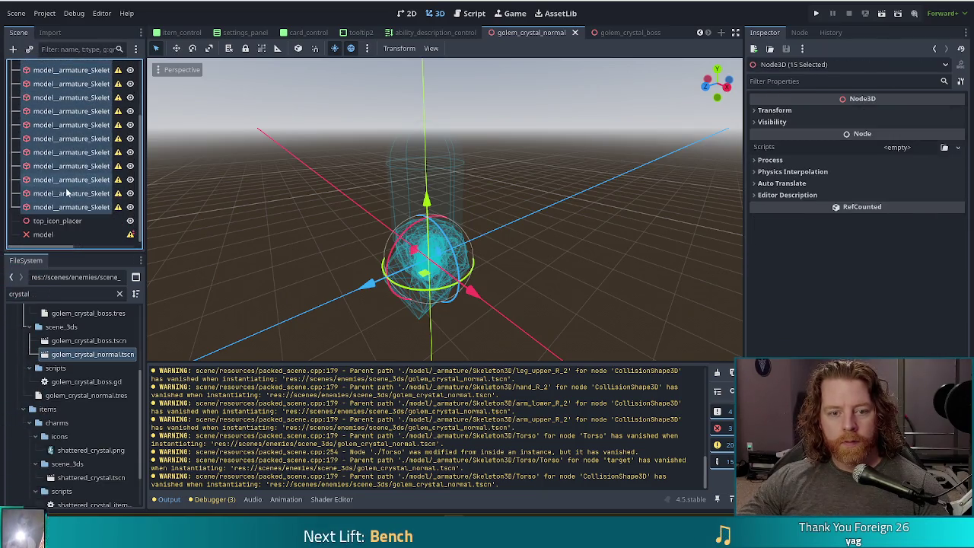
left_click(54, 221, "ctrl")
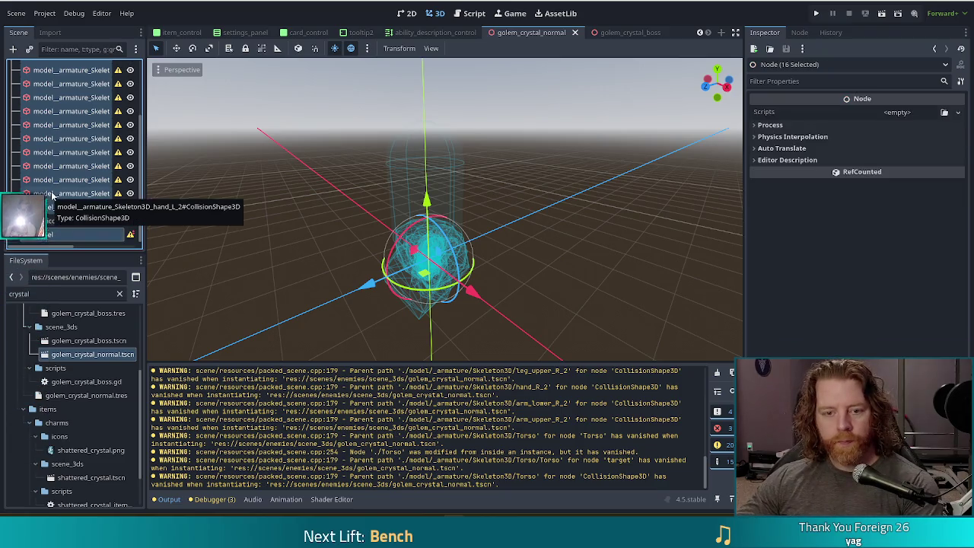
key("Delete")
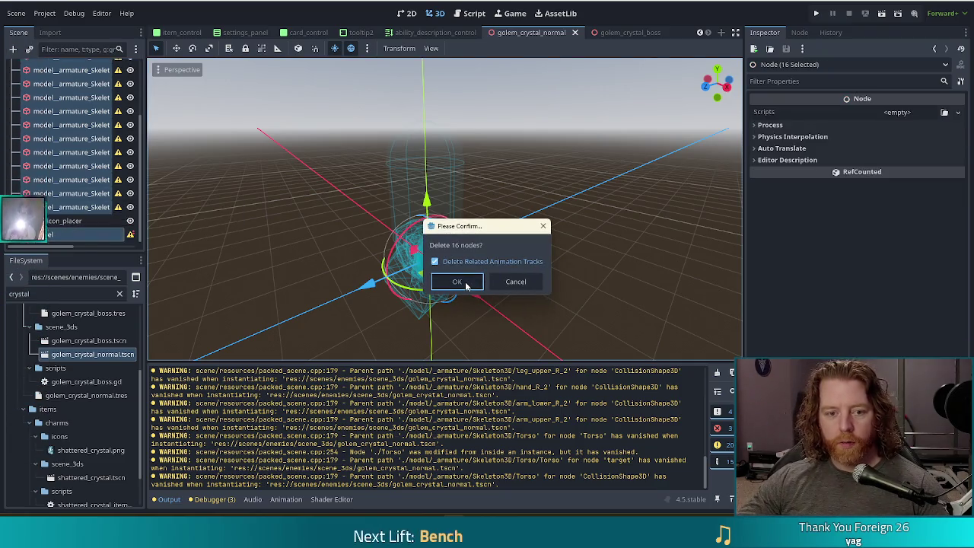
left_click(460, 279)
left_click(632, 32)
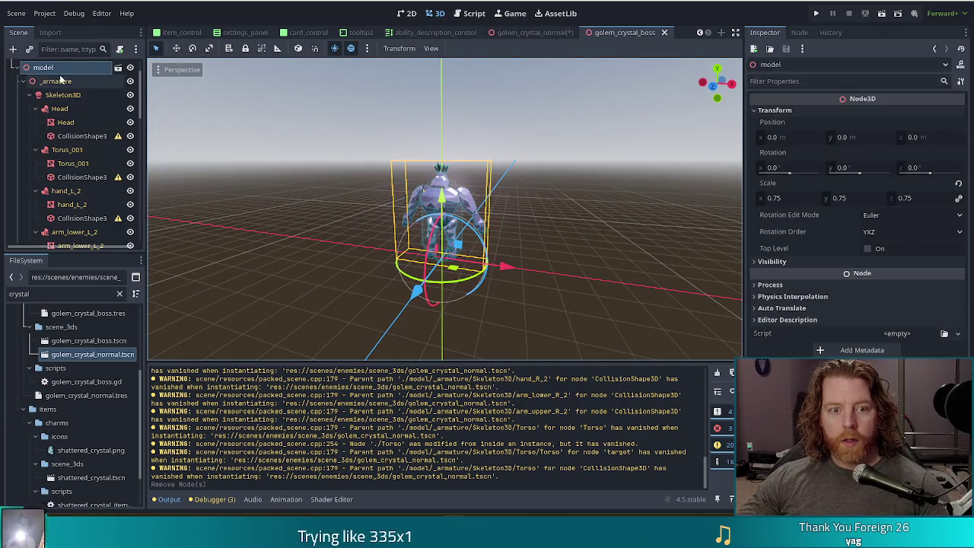
key("ctrl+shift+Tab")
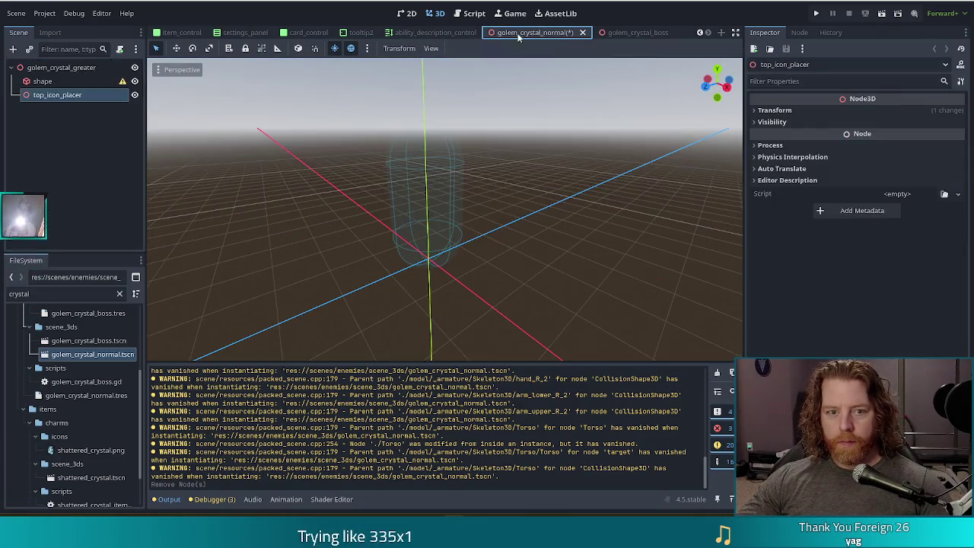
Paste the boss golem model under the golem_crystal_greater root, hide Torus_001, and save
left_click(23, 69)
key("ctrl+v")
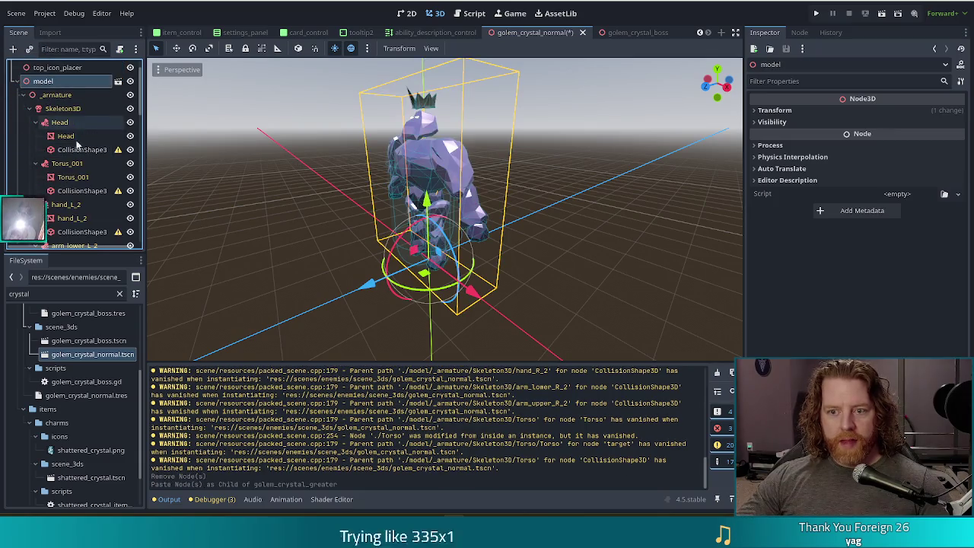
scroll(95, 129, "down", 5)
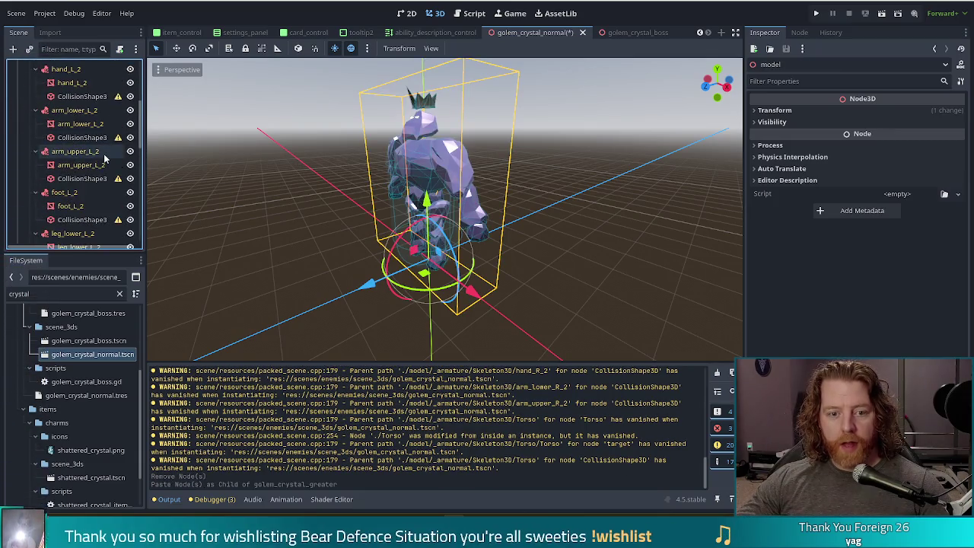
scroll(105, 156, "down", 7)
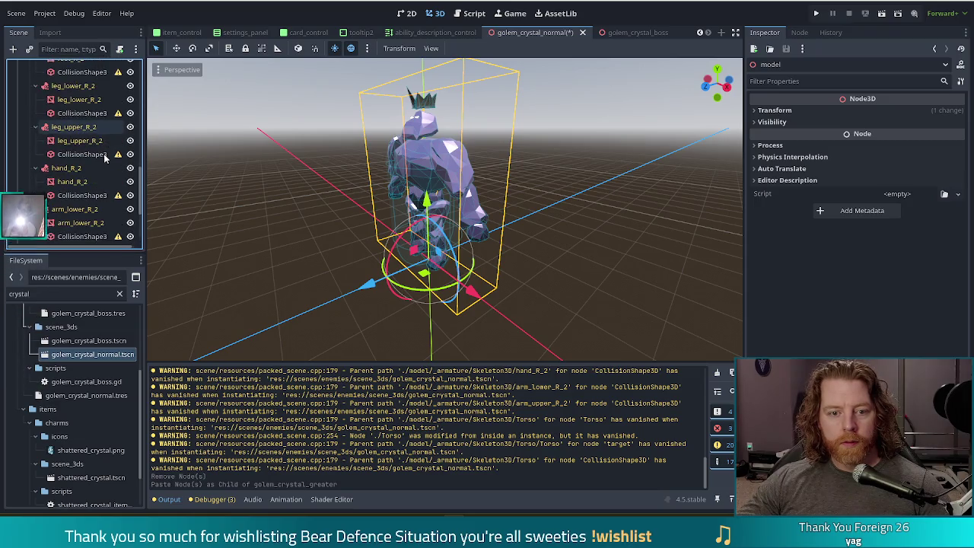
scroll(91, 167, "down", 2)
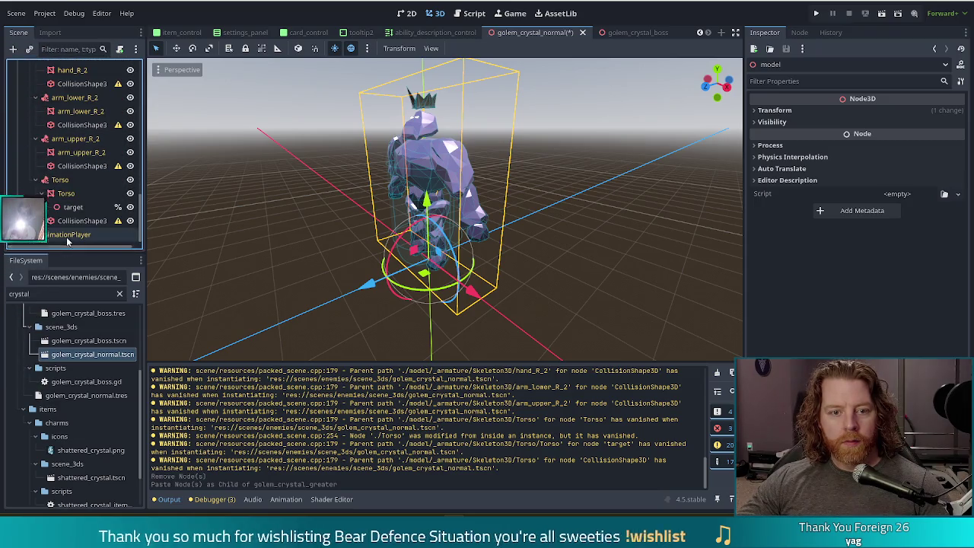
left_click(444, 98)
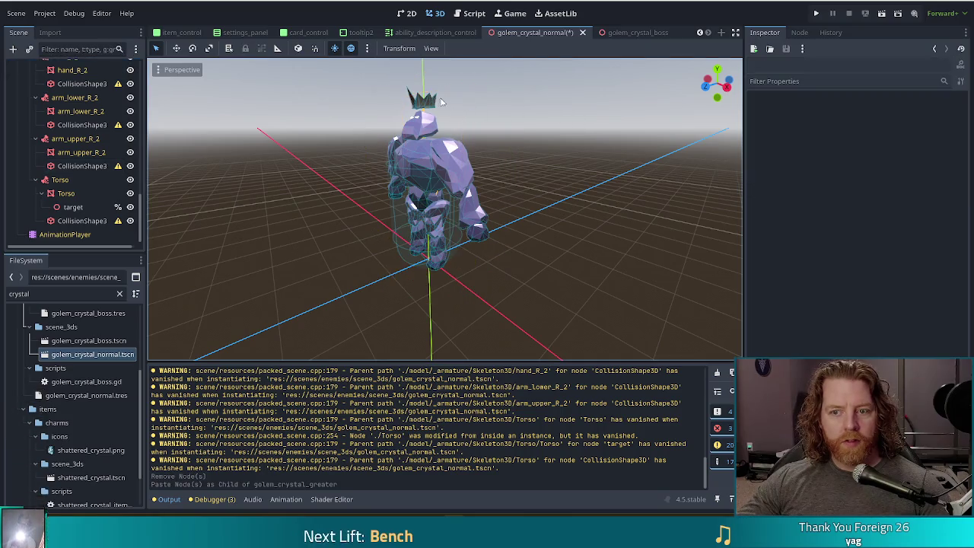
left_click(426, 99)
scroll(122, 114, "up", 2)
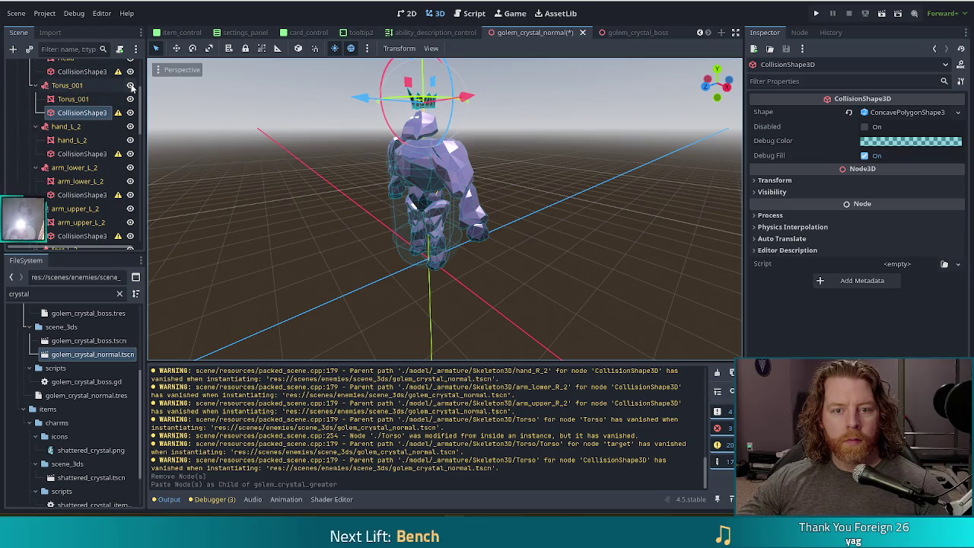
left_click(131, 86)
key("ctrl+s")
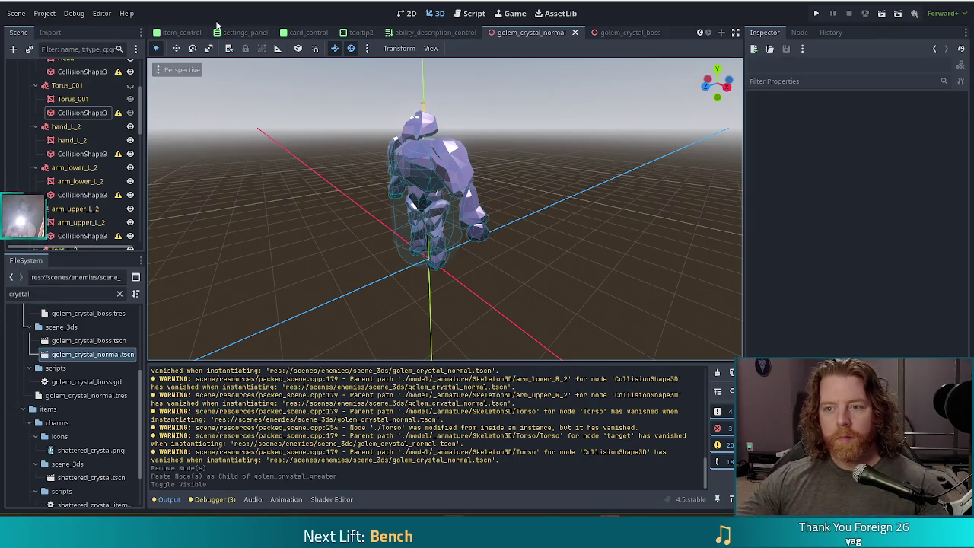
Save the golem scene again and bring the Math is Fun '3, 4, 5 Triangle' page up maximized
key("ctrl+s")
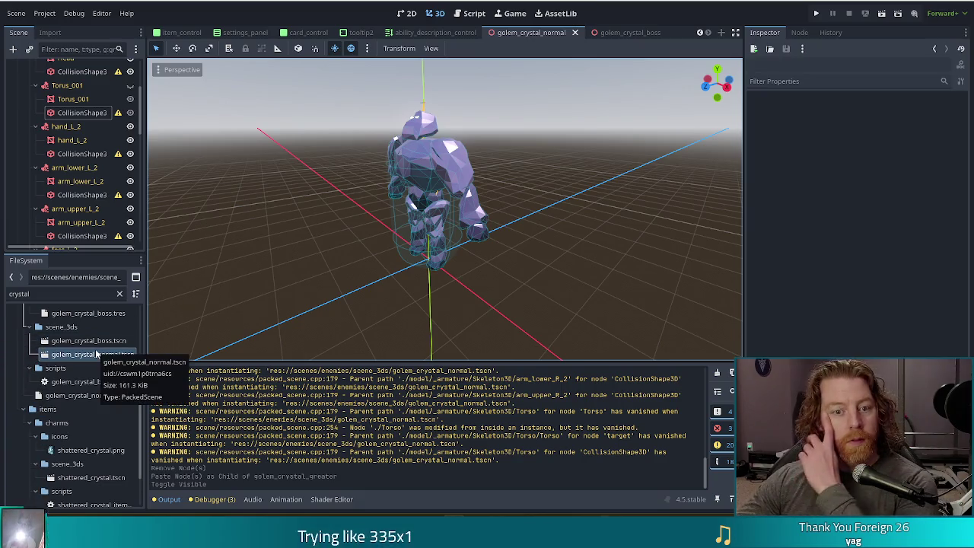
scroll(114, 335, "up", 3)
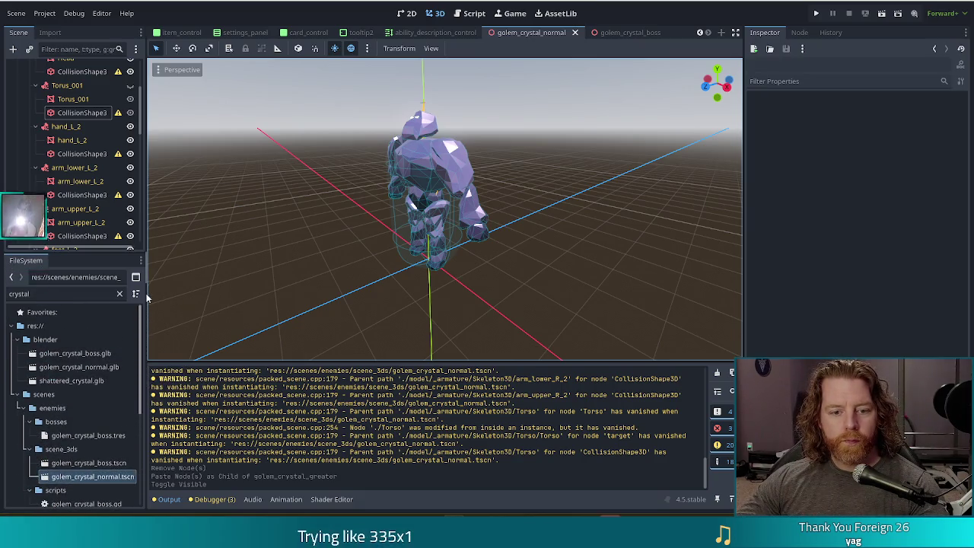
scroll(87, 191, "up", 3)
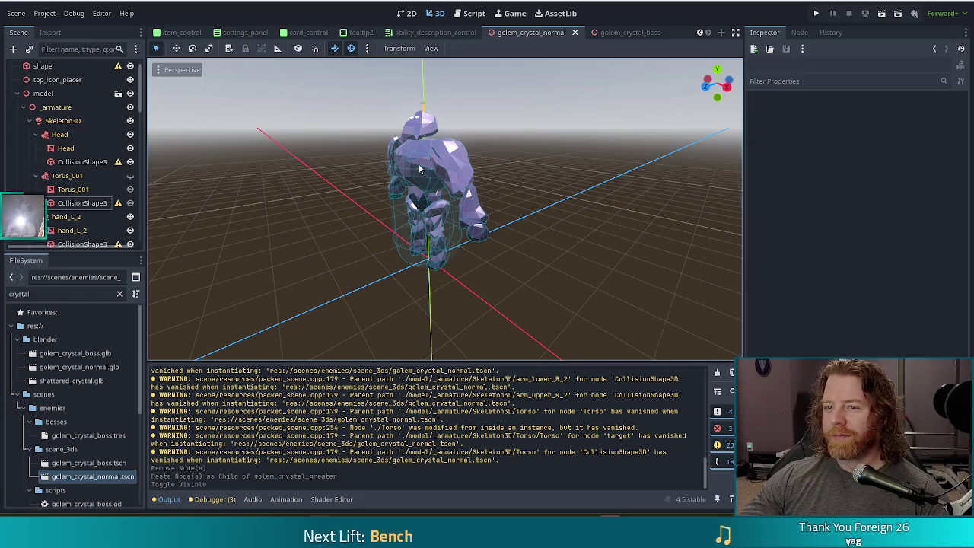
key("alt+Tab")
double_click(716, 17)
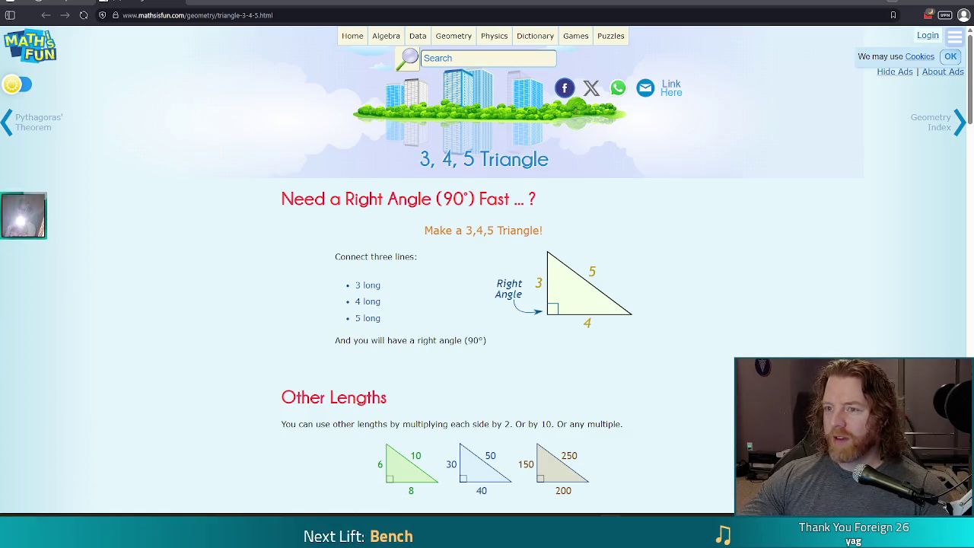
Search for Reuleaux triangle, open its Wikipedia article, then close the browser
left_click(182, 15)
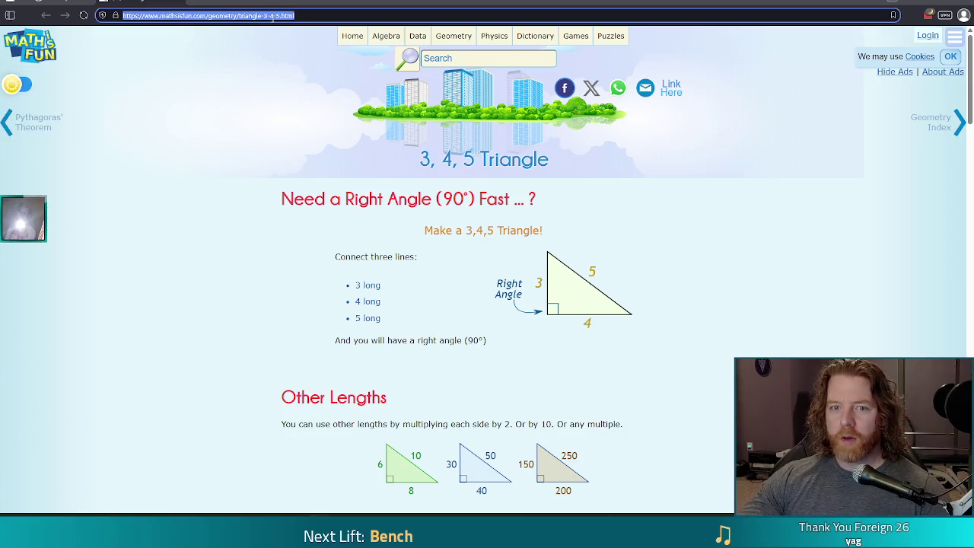
type("LAROULEAUX")
type(" tria")
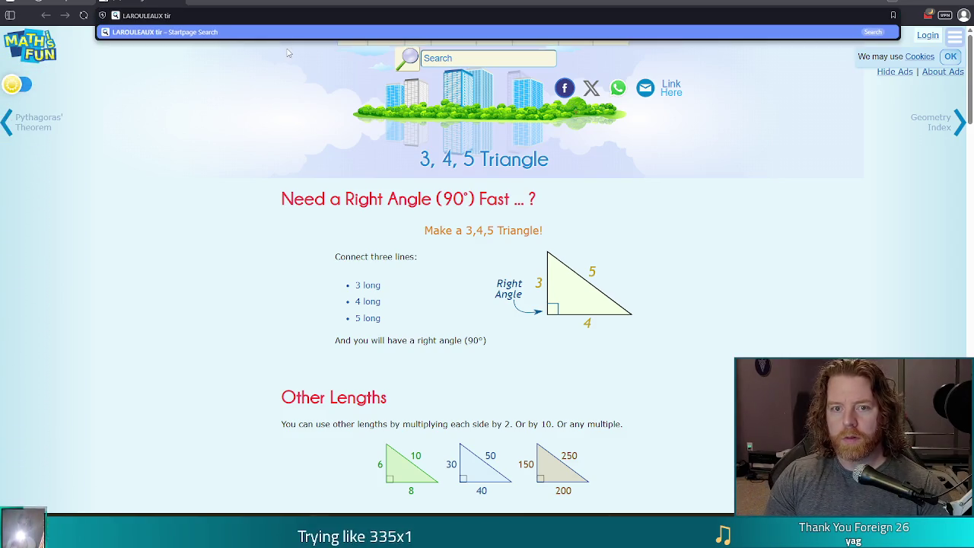
type("ngle")
key("Return")
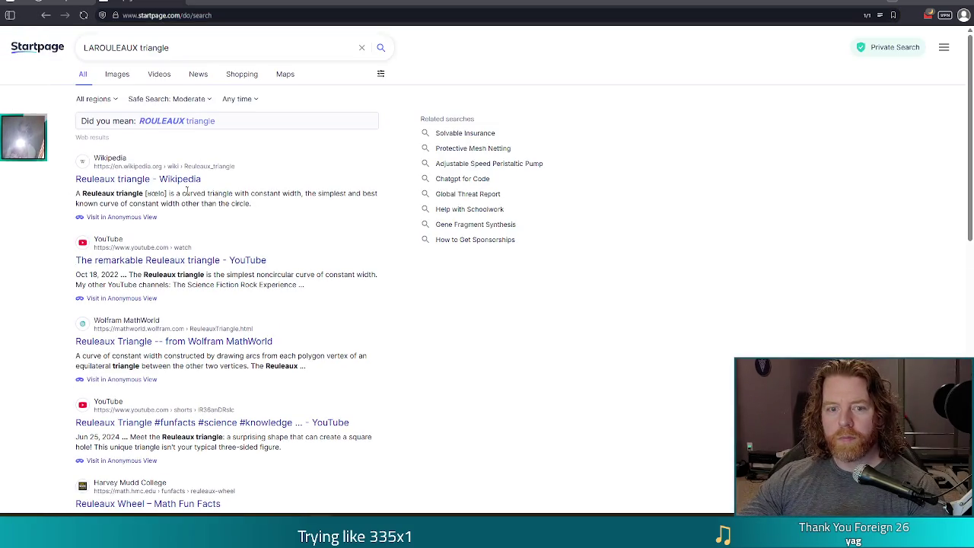
left_click(107, 188)
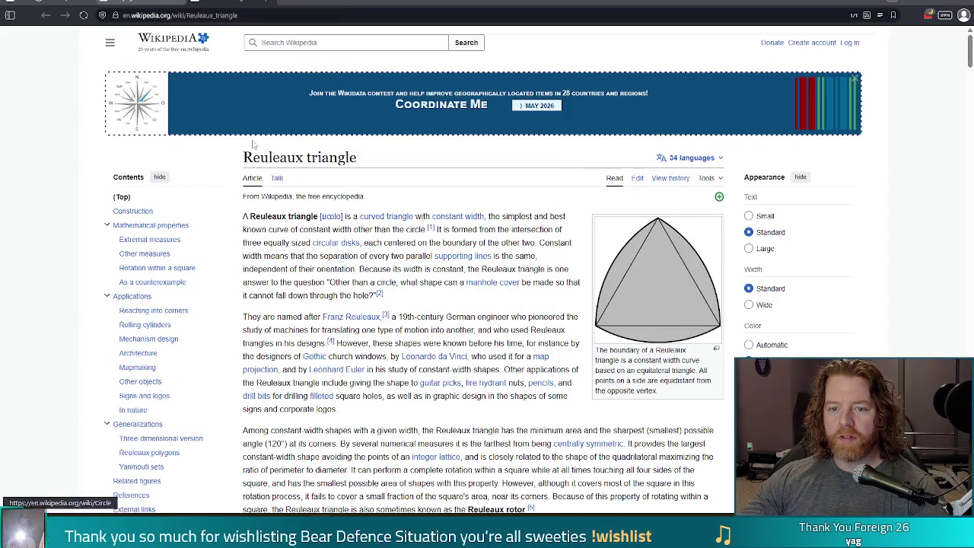
left_click_drag(244, 158, 304, 157)
left_click(346, 157)
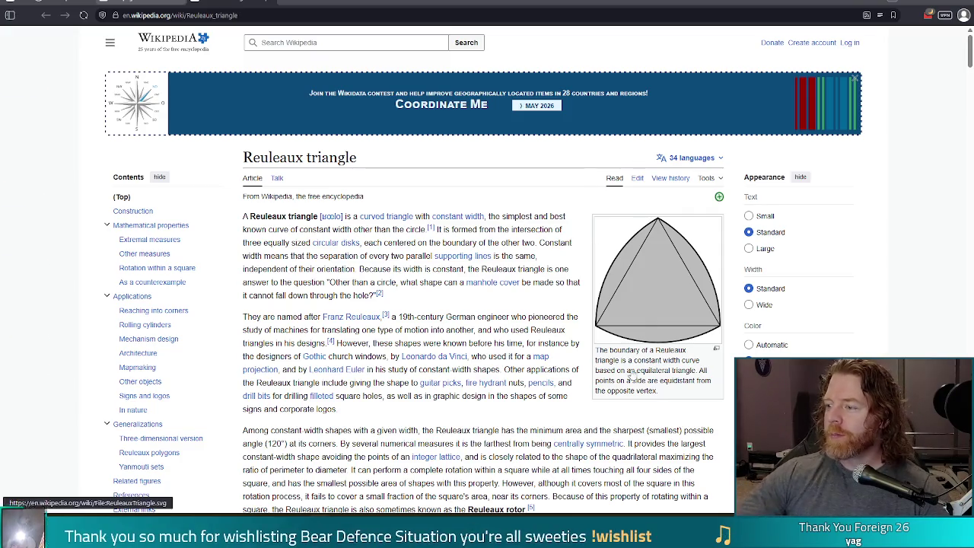
left_click(945, 10)
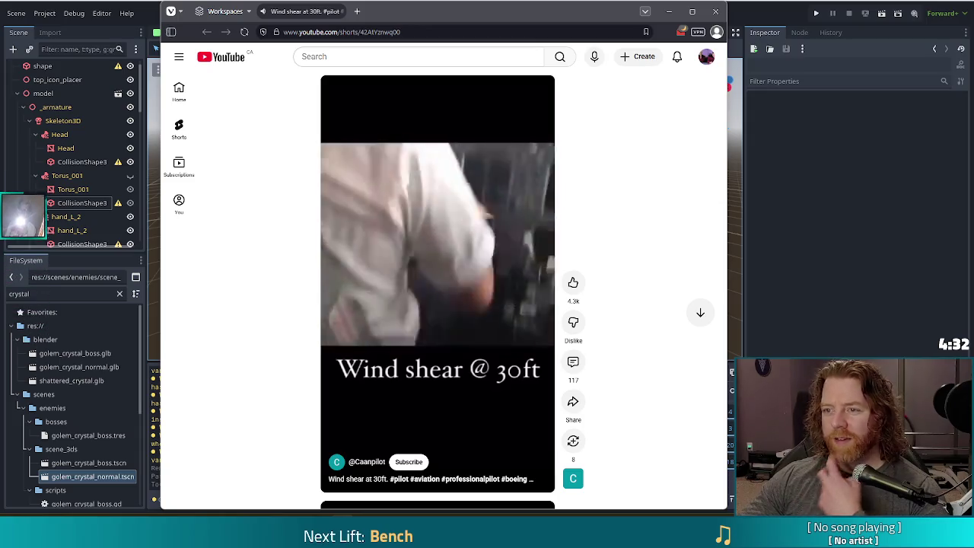
Close the YouTube Short window and the golem_crystal_normal scene tab in Godot
left_click(715, 12)
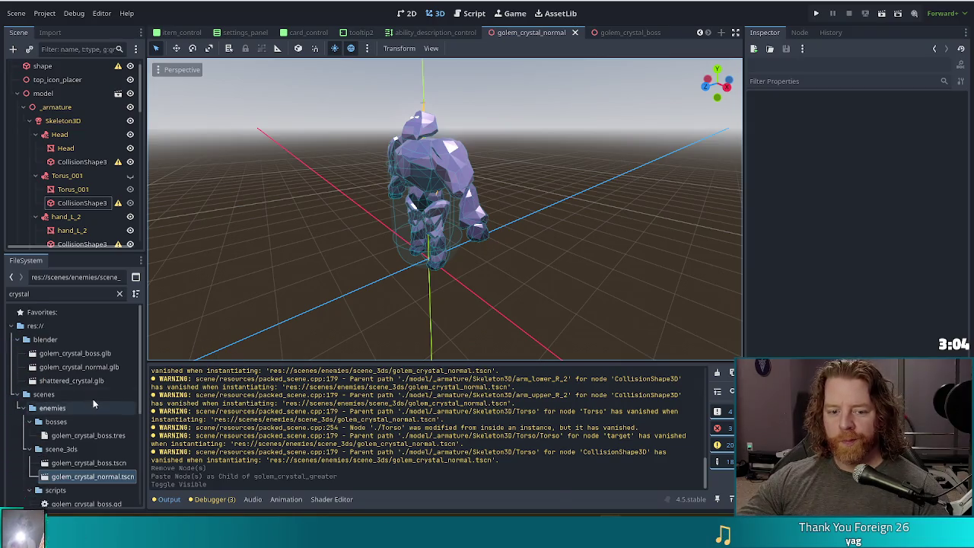
scroll(91, 368, "down", 1)
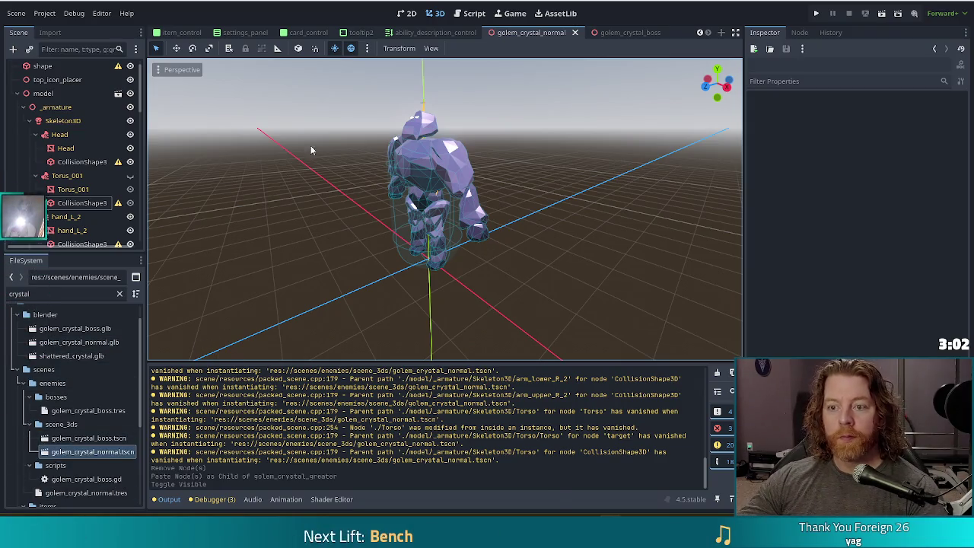
left_click(576, 36)
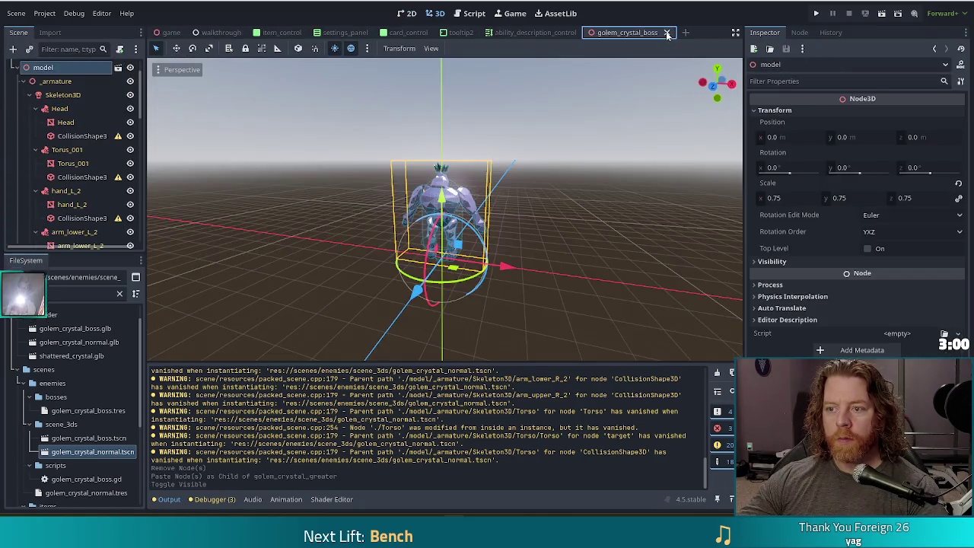
Close the empty scene and golem_crystal_boss scene tabs
left_click(671, 32)
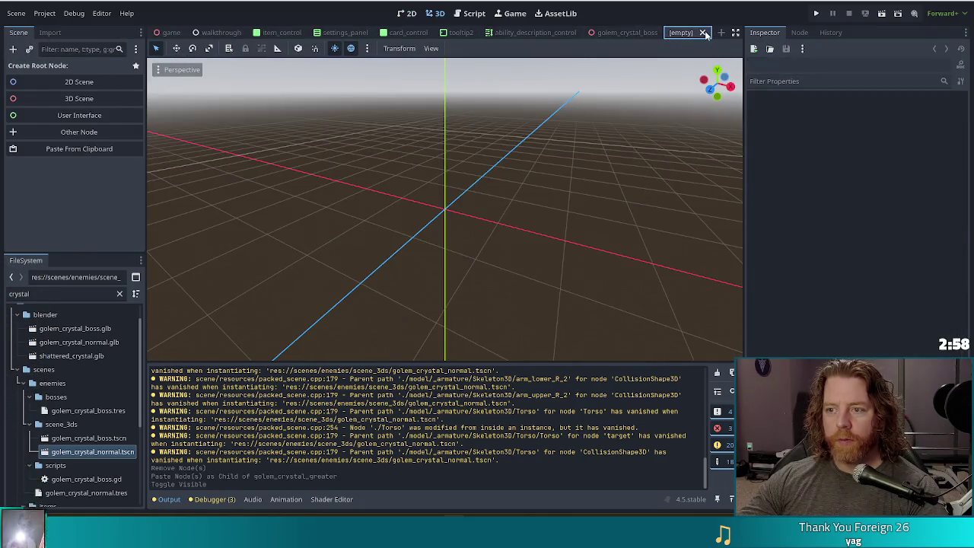
left_click(702, 33)
left_click(667, 34)
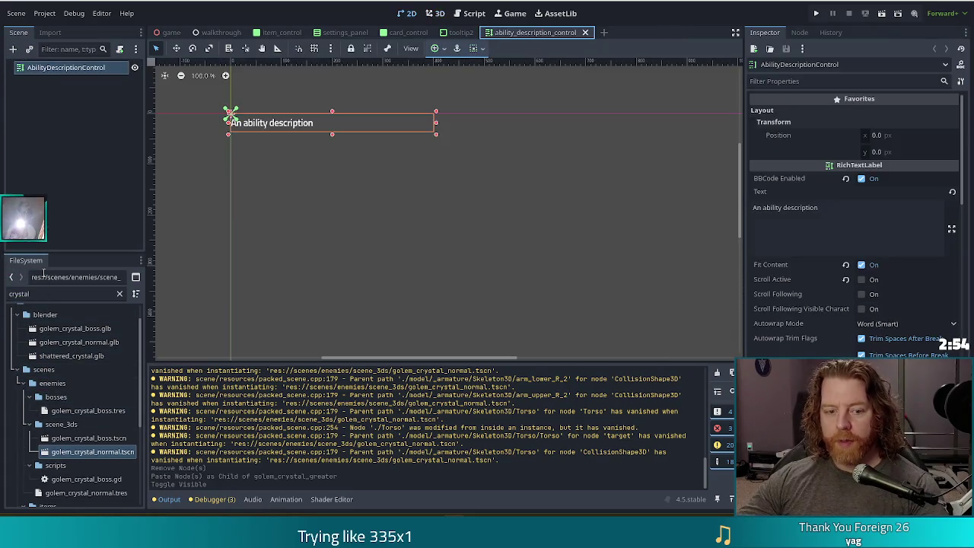
Filter the FileSystem by 'normal' and browse the golem_air normal .glb, .tscn and .tres files
double_click(66, 294)
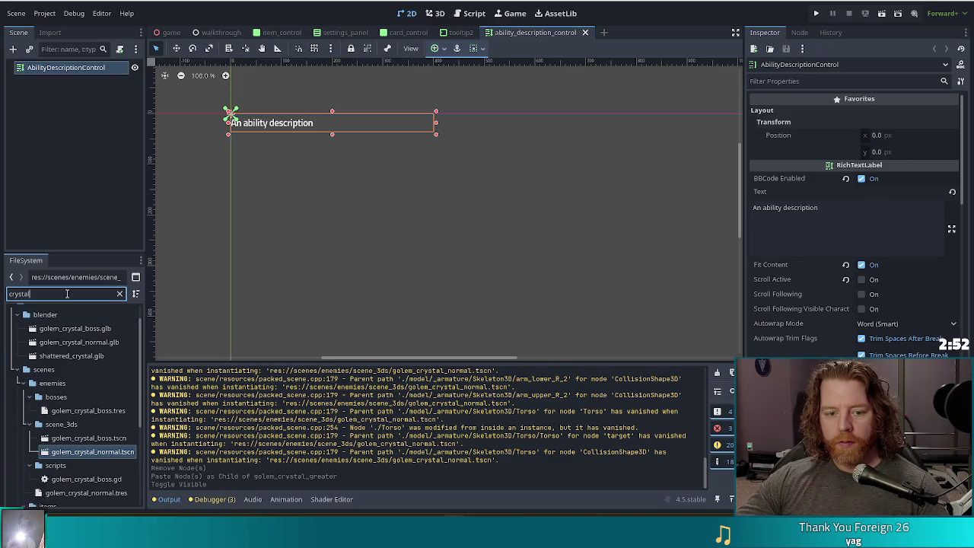
key("BackSpace")
type("normal")
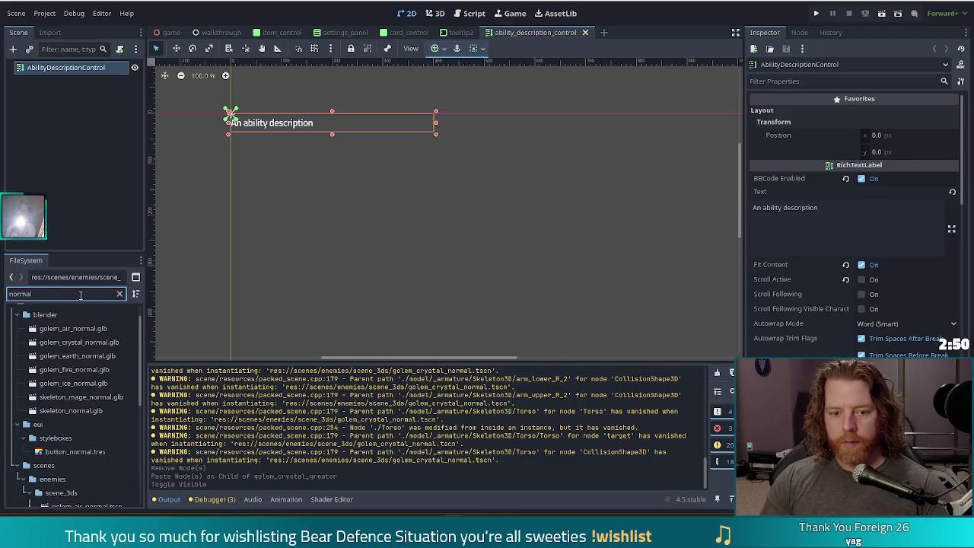
left_click(76, 341)
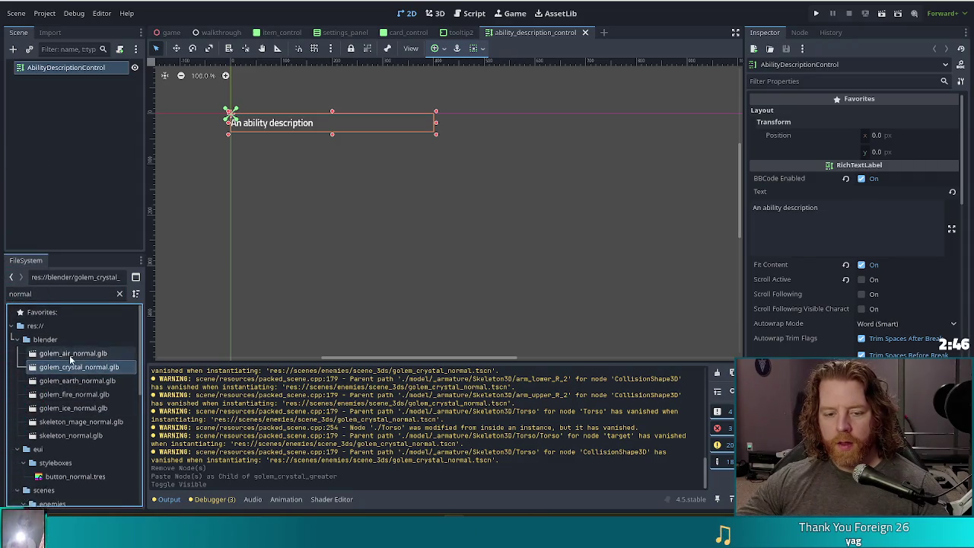
left_click(69, 354)
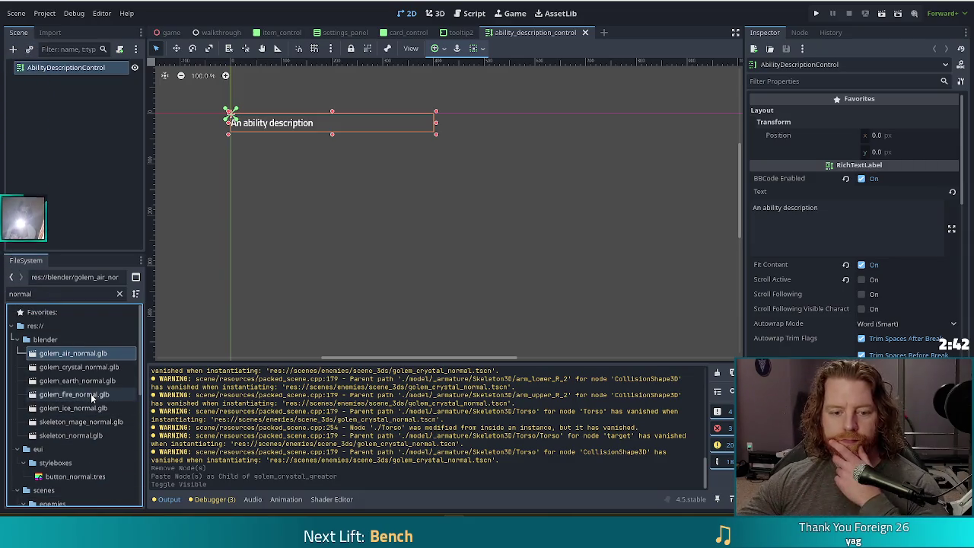
scroll(95, 384, "down", 5)
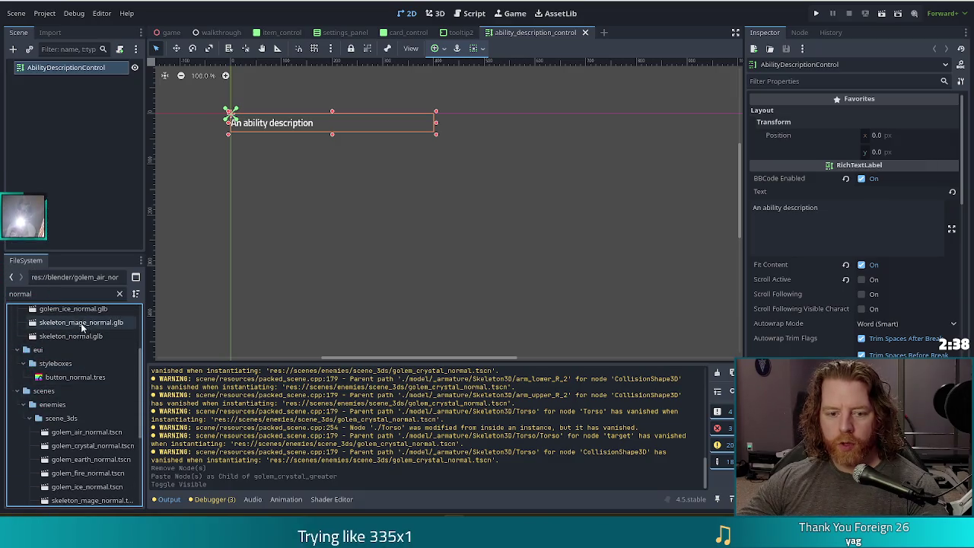
scroll(98, 400, "down", 4)
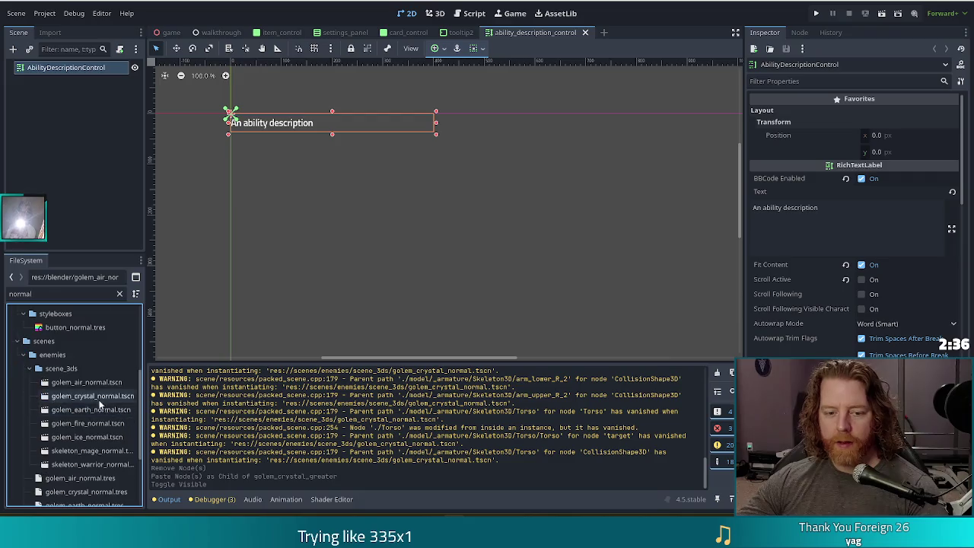
left_click(94, 360)
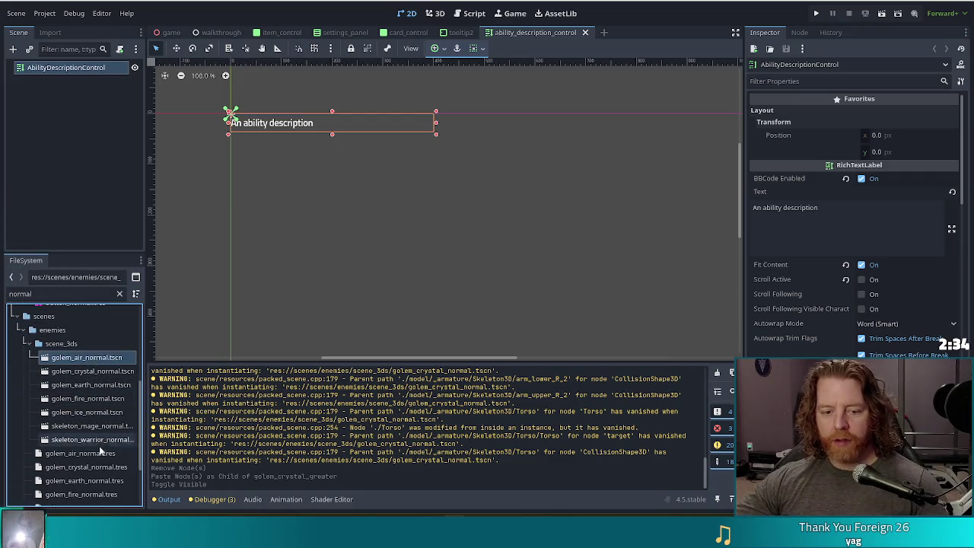
scroll(98, 426, "down", 4)
left_click(98, 379)
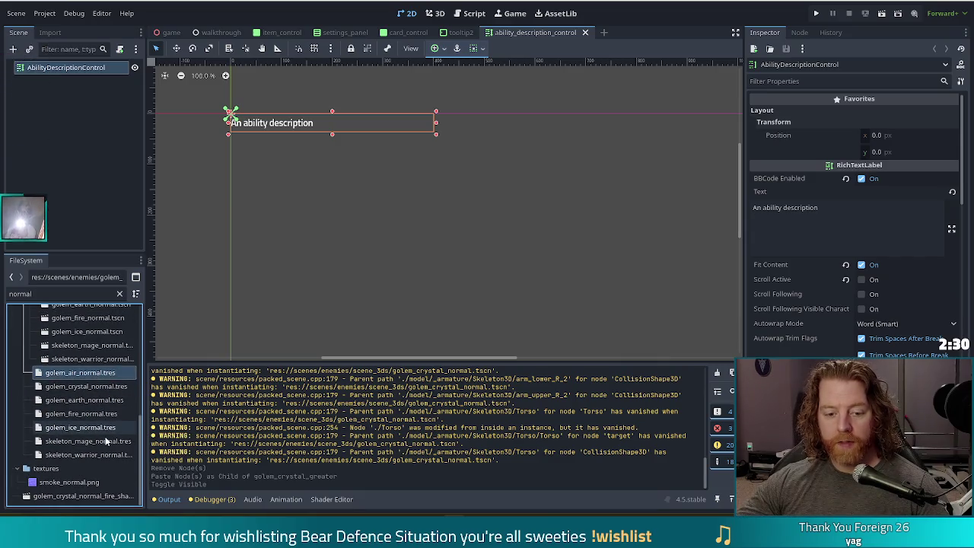
double_click(73, 497)
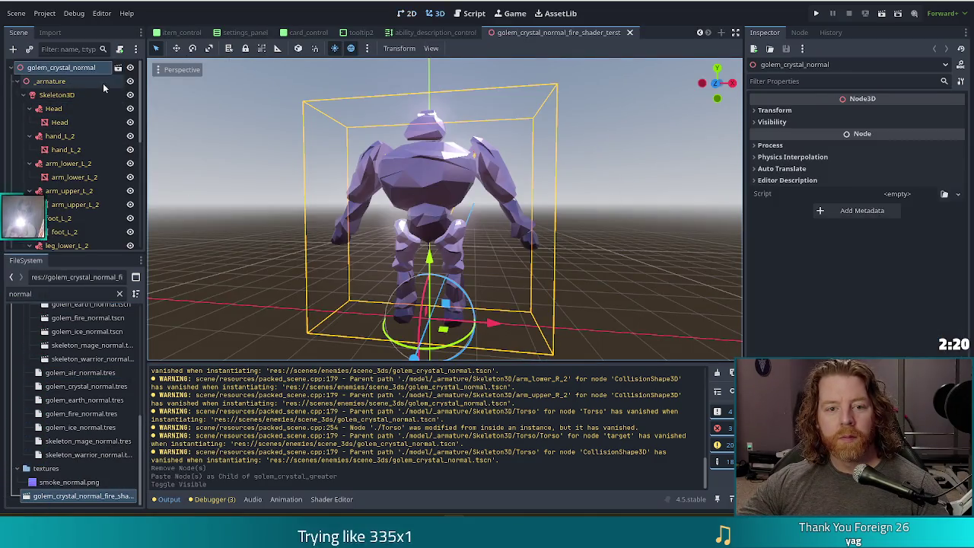
scroll(88, 132, "down", 5)
scroll(82, 136, "up", 5)
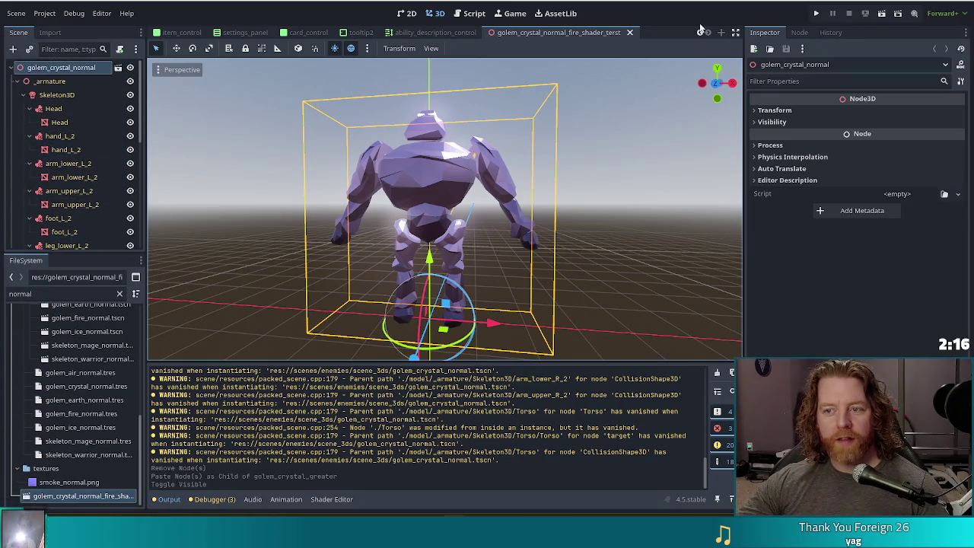
left_click(629, 32)
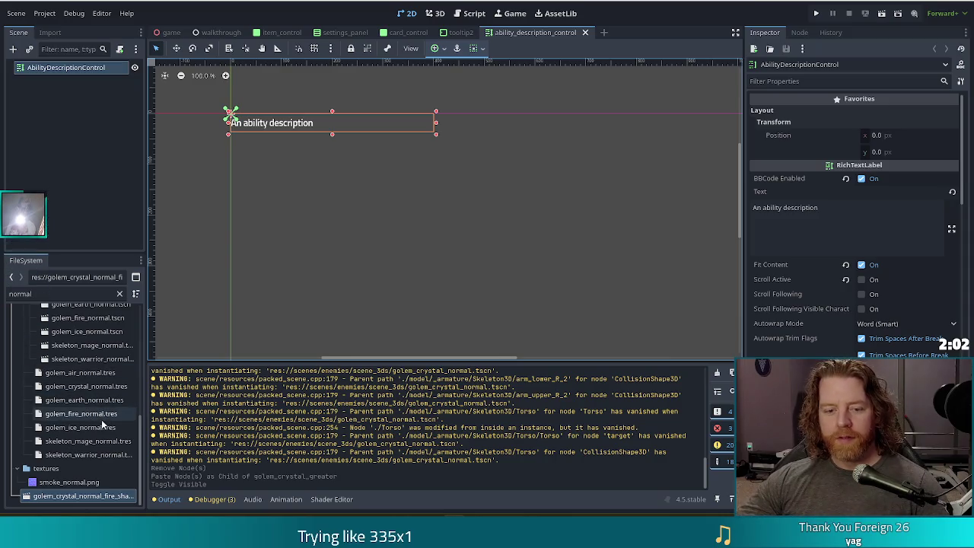
Rename golem_air_normal.tres and golem_crystal_normal.tres to golem_air.tres and golem_crystal.tres
left_click(88, 373)
key("Return")
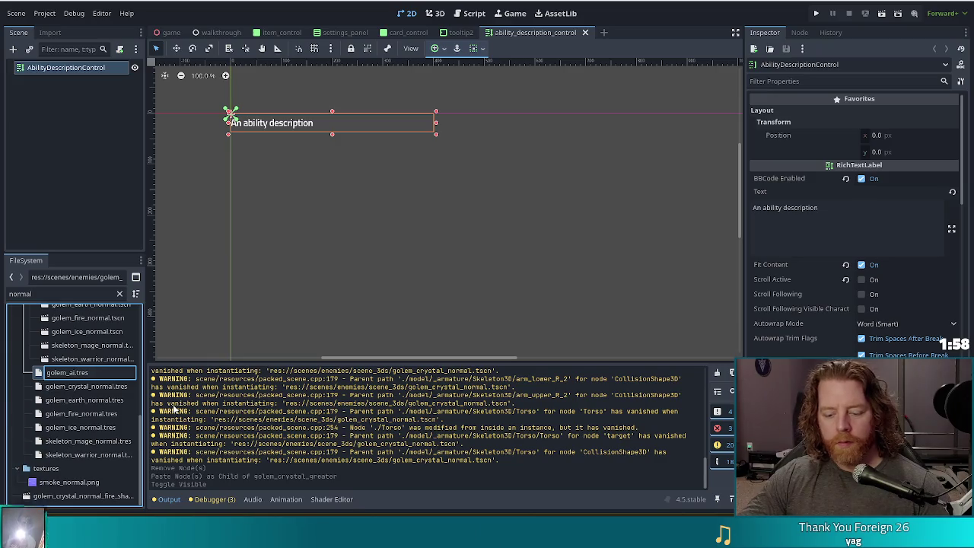
key("Return")
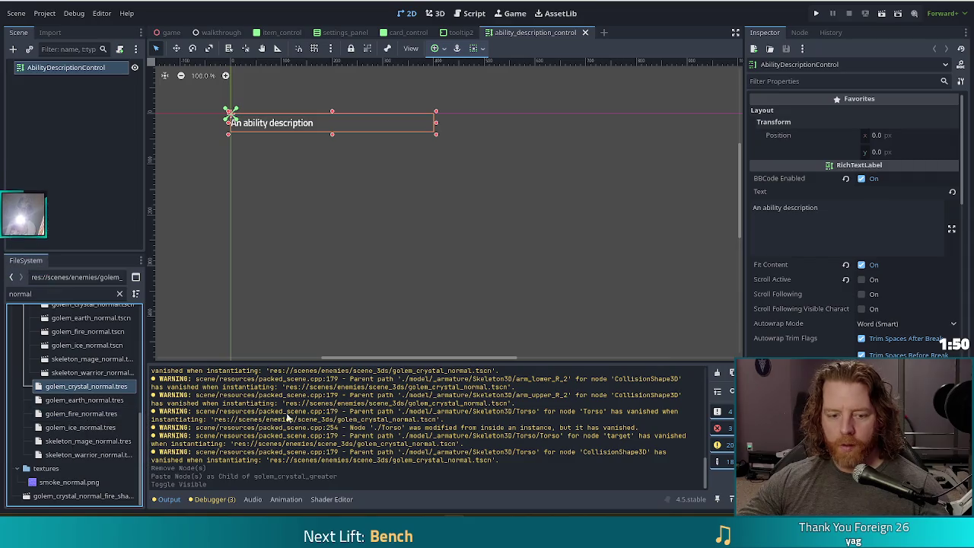
key("F2")
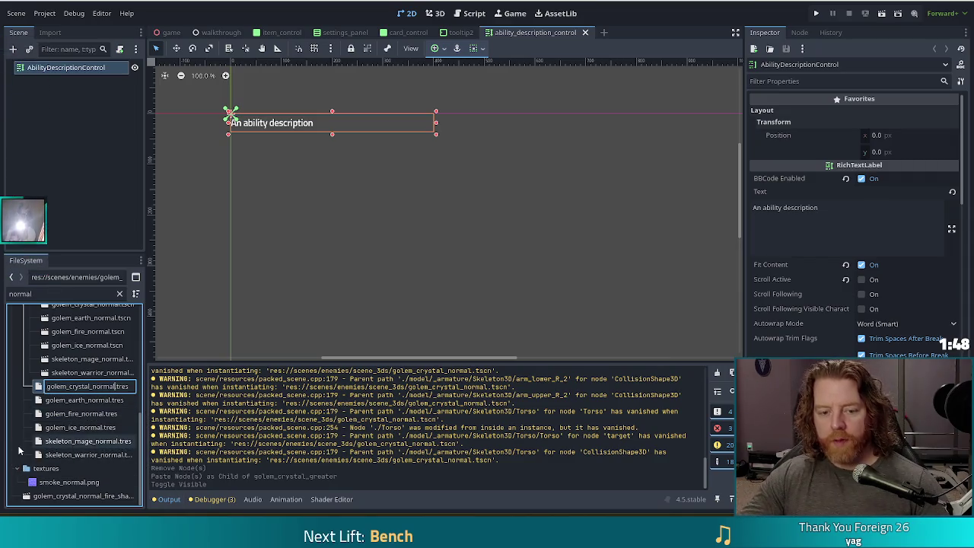
key("Return")
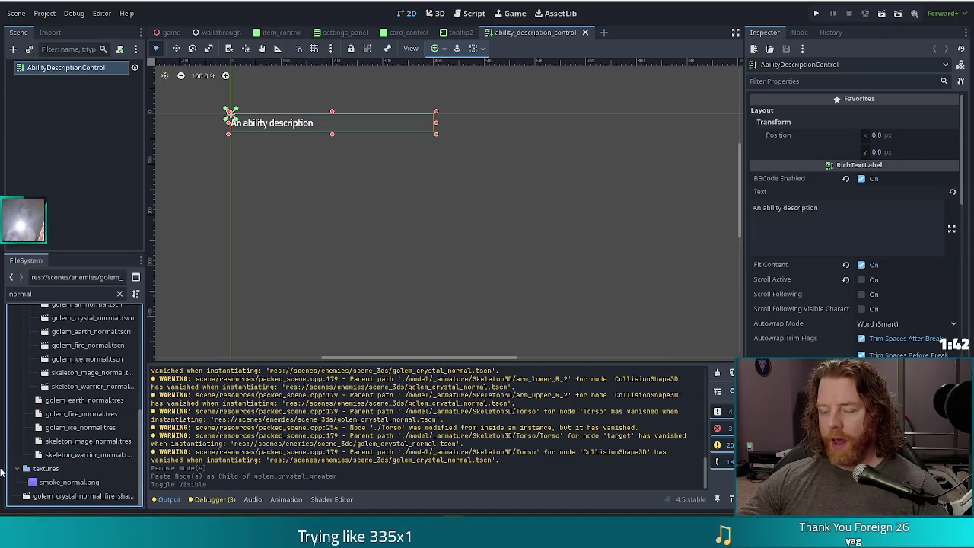
Rename the earth, fire and ice golem resources to golem_earth.tres, golem_fire.tres and golem_ice.tres
key("F2")
key("BackSpace")
key("BackSpace")
key("BackSpace")
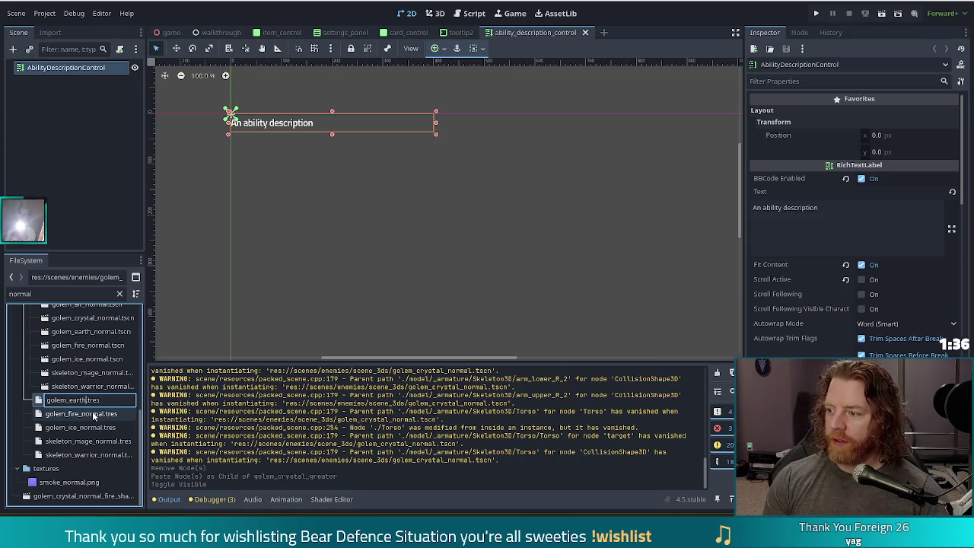
key("Return")
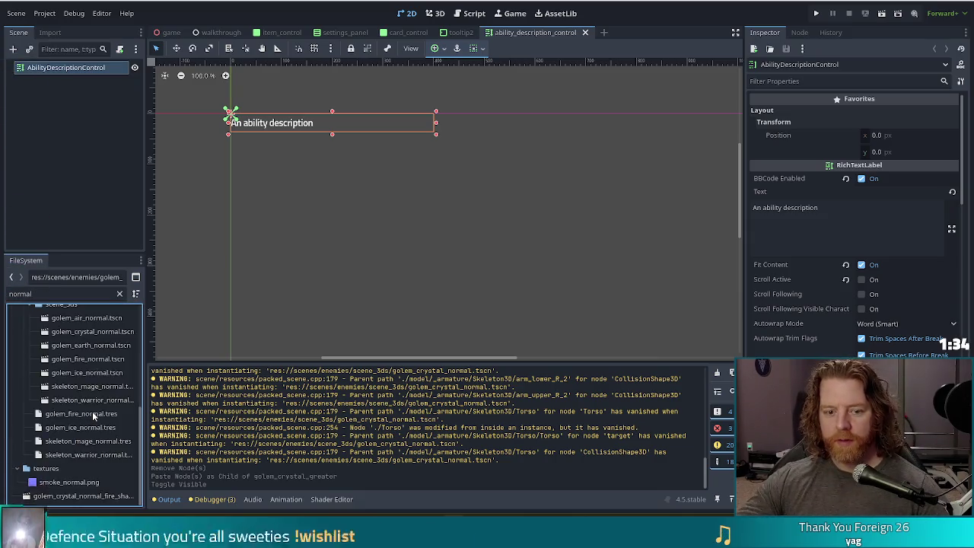
key("F2")
key("Right")
key("BackSpace")
key("BackSpace")
key("BackSpace")
key("Return")
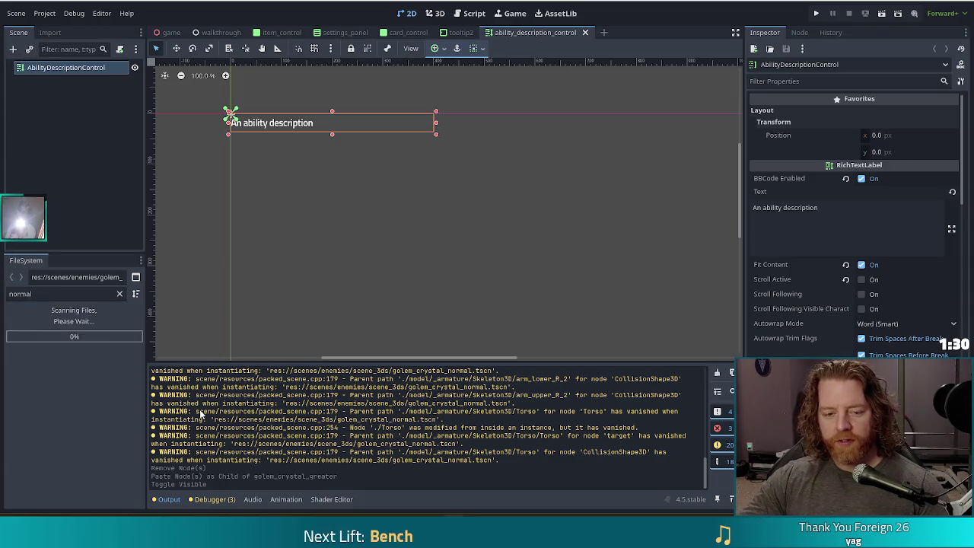
key("F2")
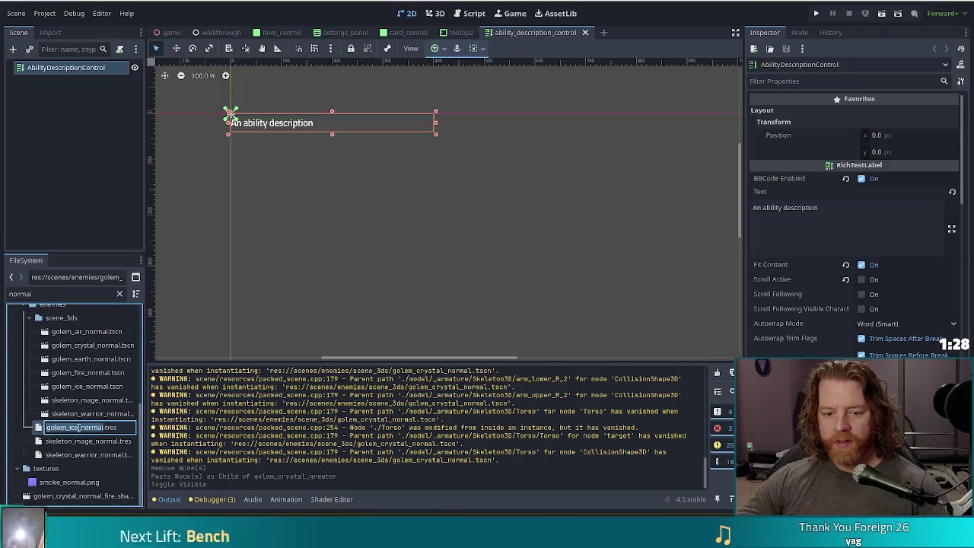
key("Right")
key("BackSpace")
key("BackSpace")
key("BackSpace")
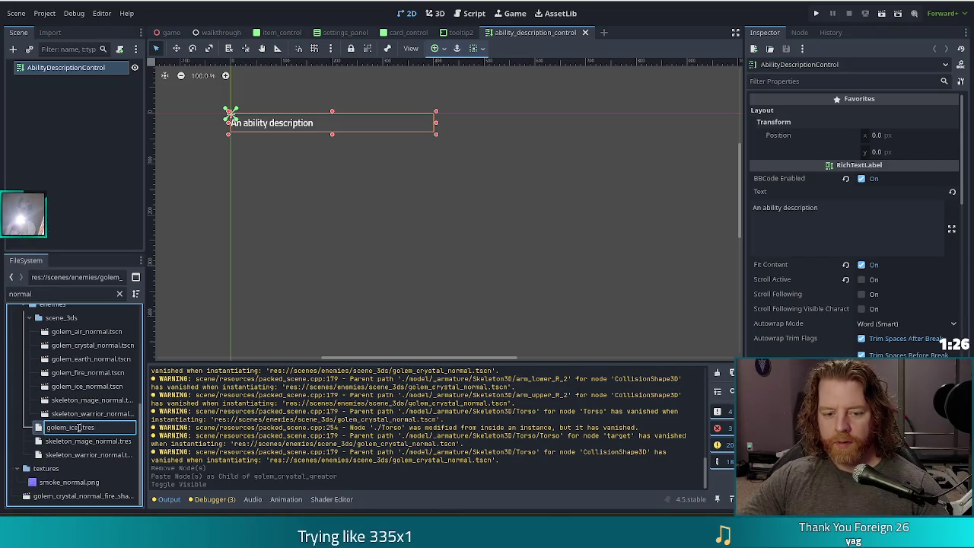
key("Return")
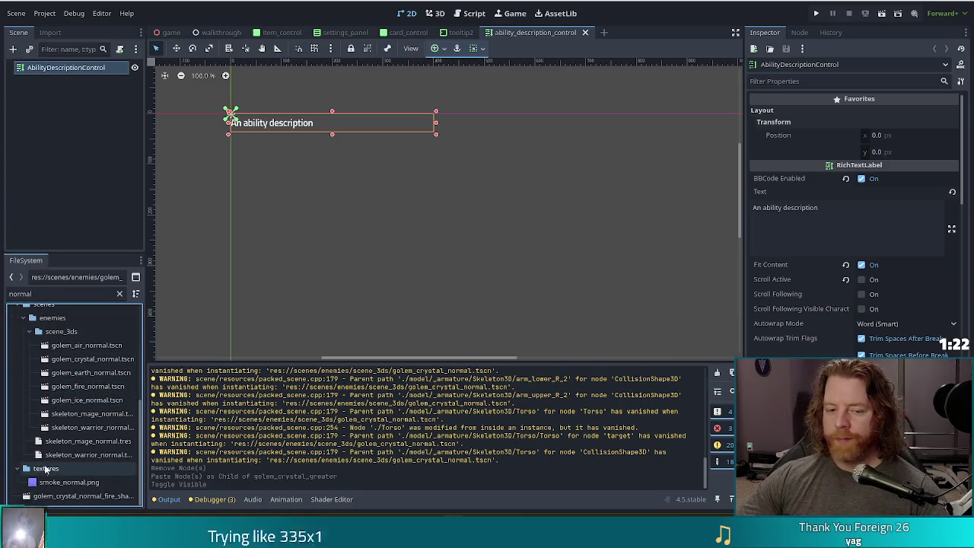
Rename the skeleton resources to skeleton_mage.tres and skeleton_warrior.tres
left_click(82, 443)
key("F2")
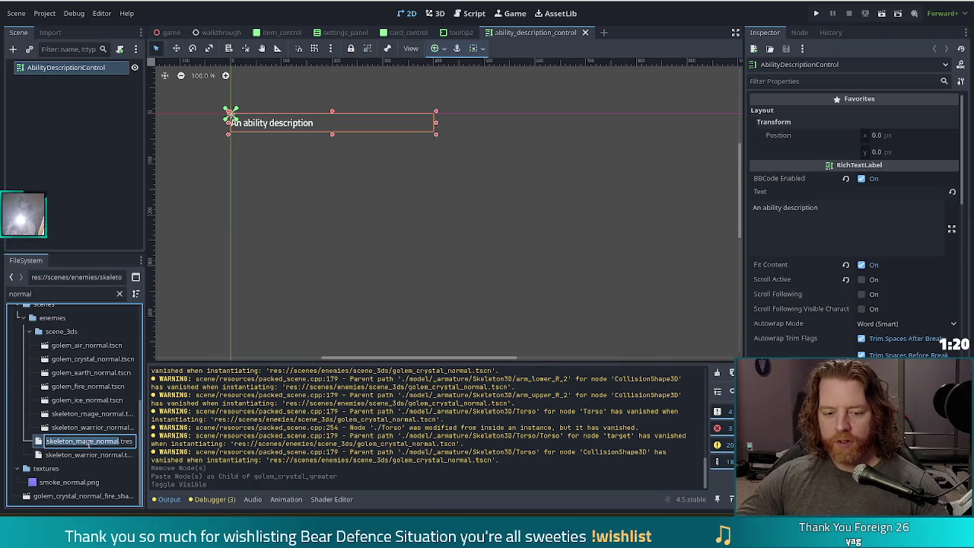
key("BackSpace")
key("BackSpace")
key("BackSpace")
key("Return")
left_click(91, 454)
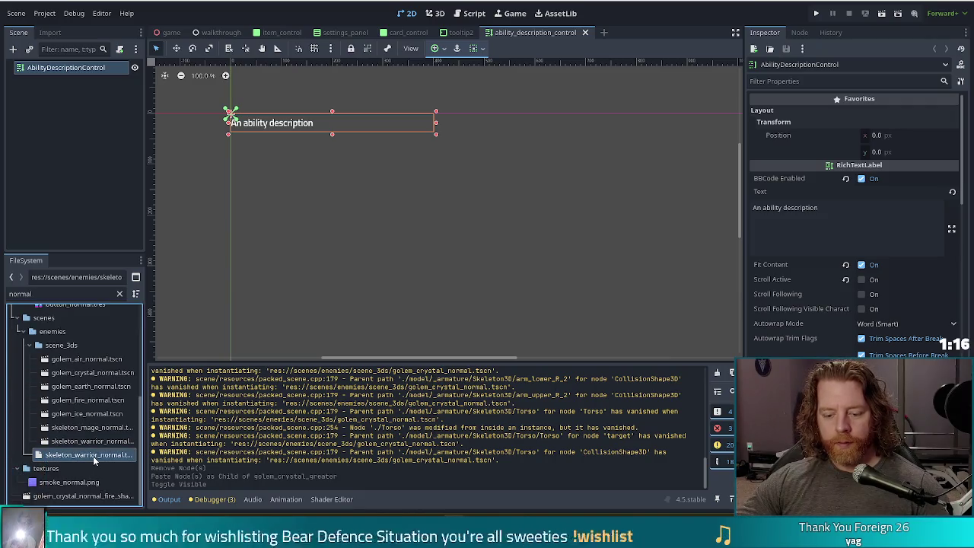
key("F2")
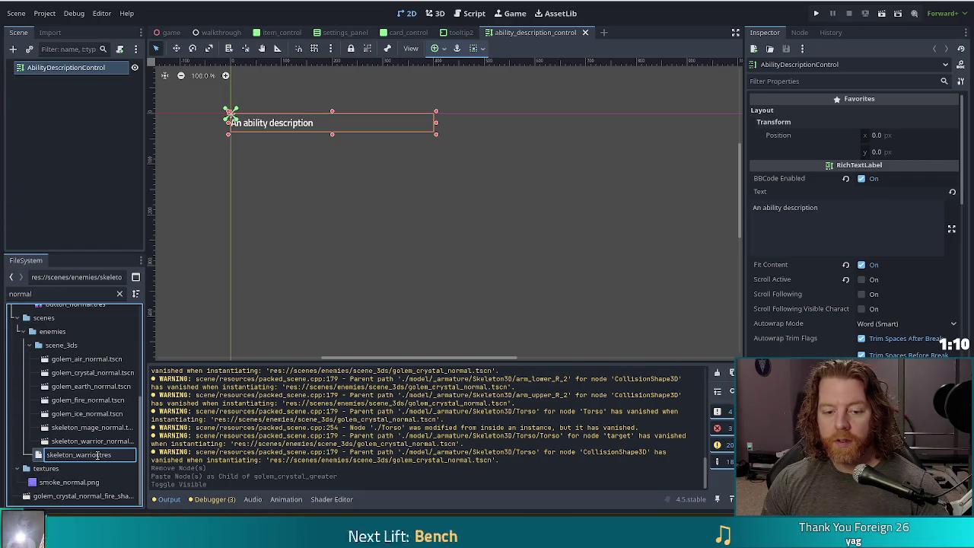
key("Return")
left_click(86, 372)
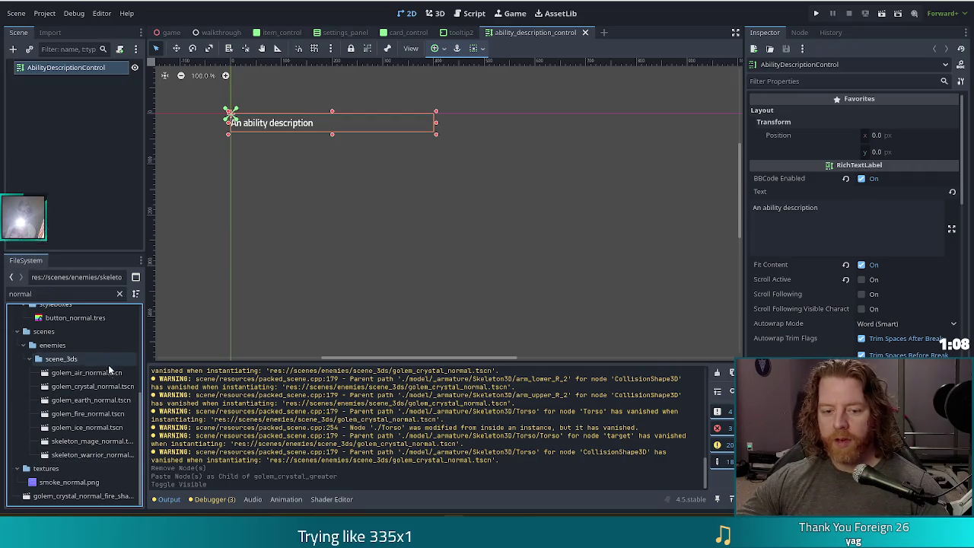
Rename the air, crystal, earth, fire and ice golem .tscn scenes to drop '_normal'
key("F2")
key("Right")
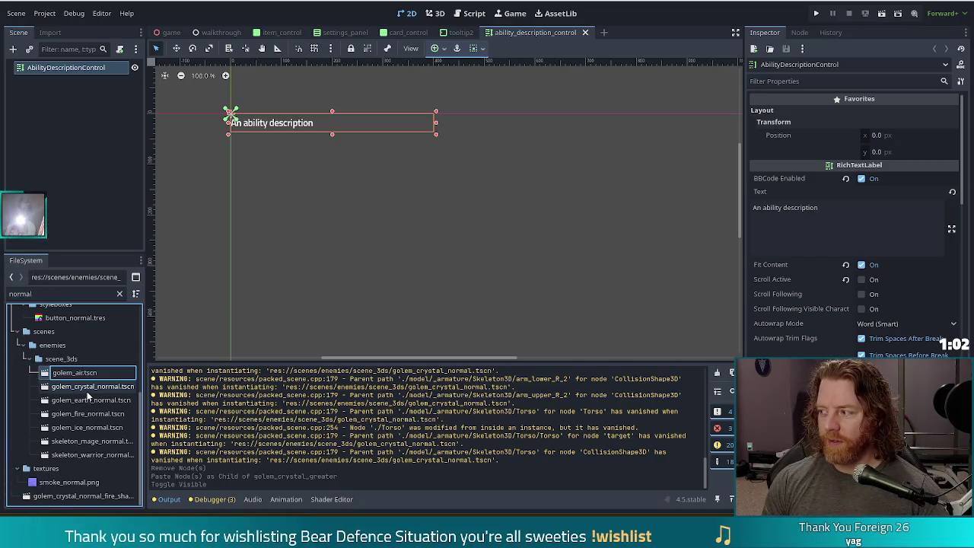
key("Return")
key("F2")
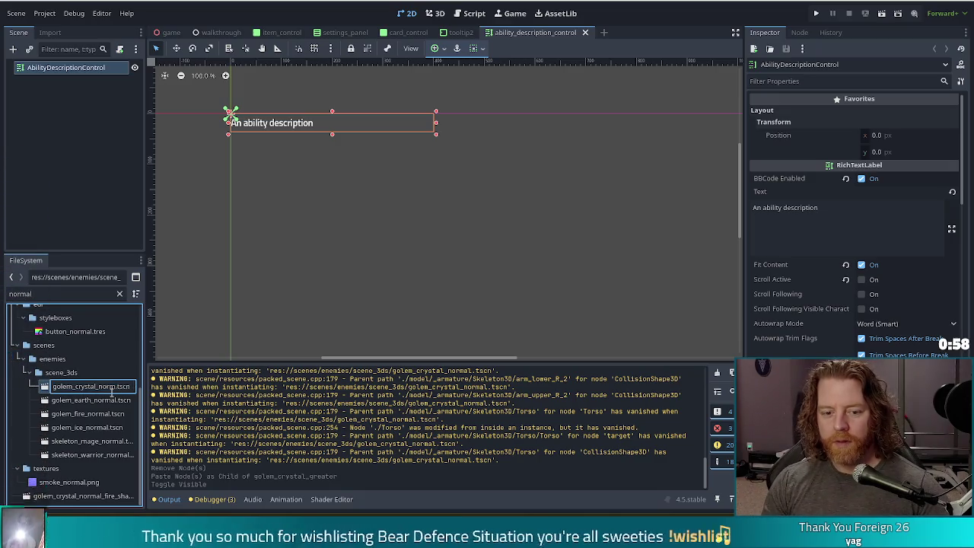
key("Return")
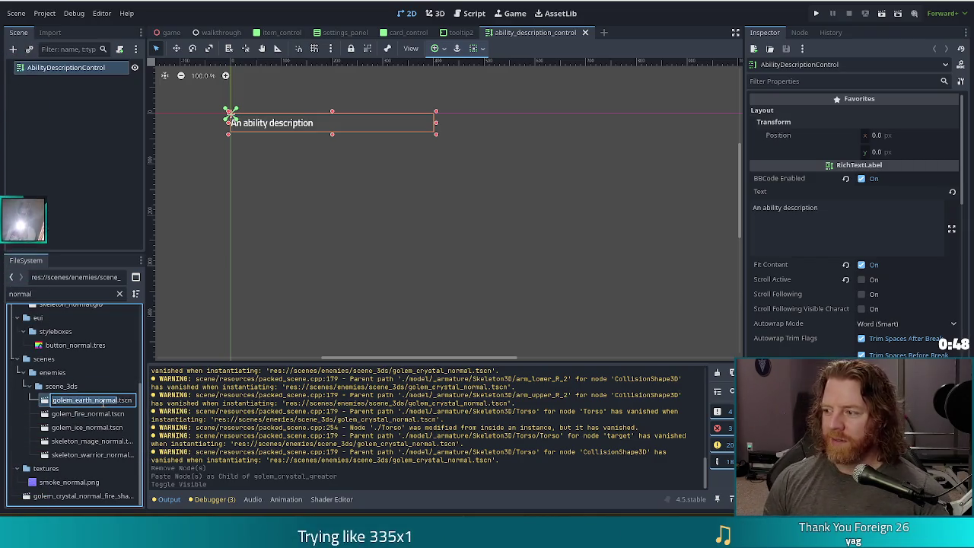
key("F2")
key("Return")
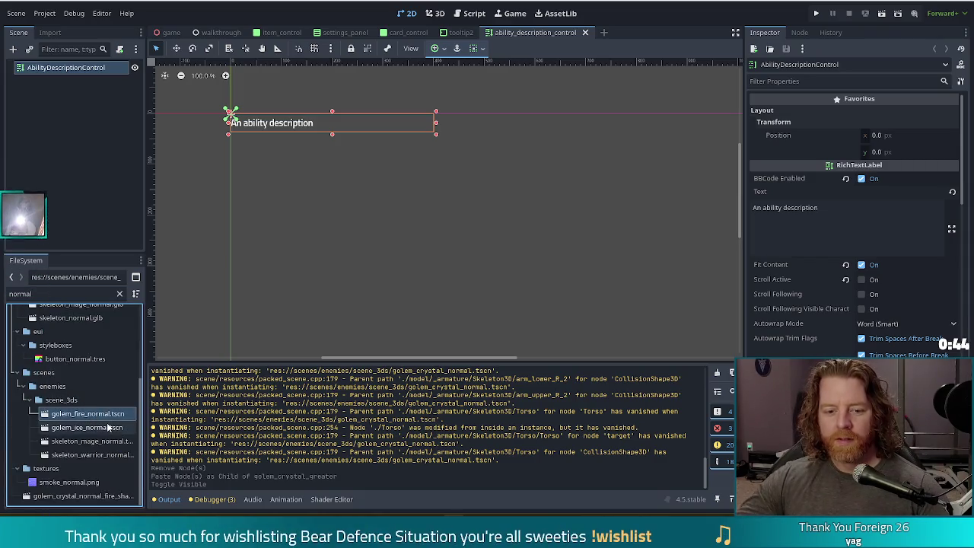
key("F2")
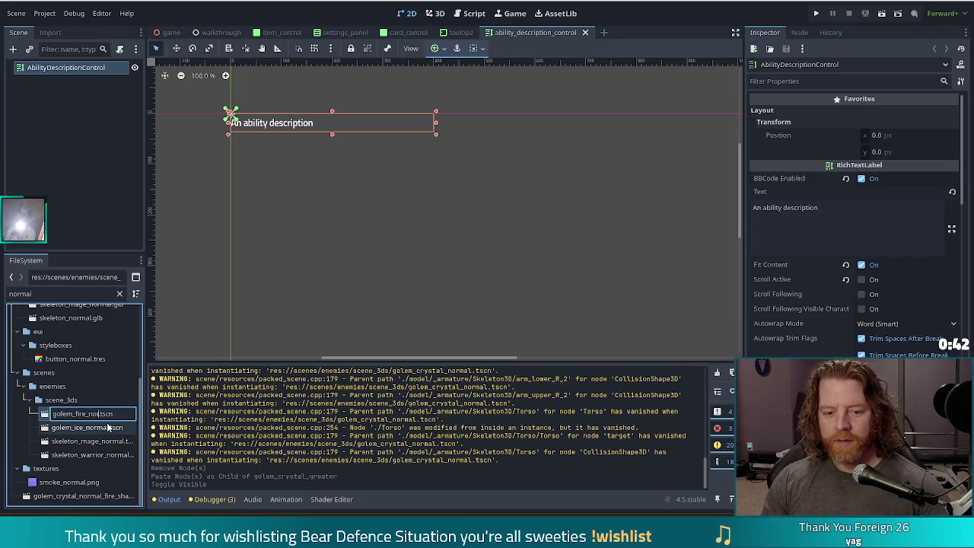
key("Return")
left_click(98, 426)
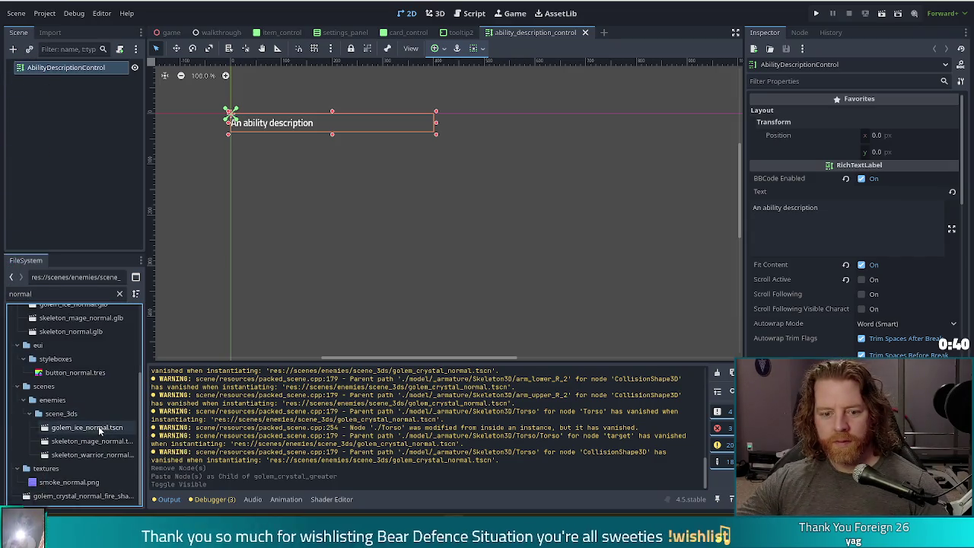
key("F2")
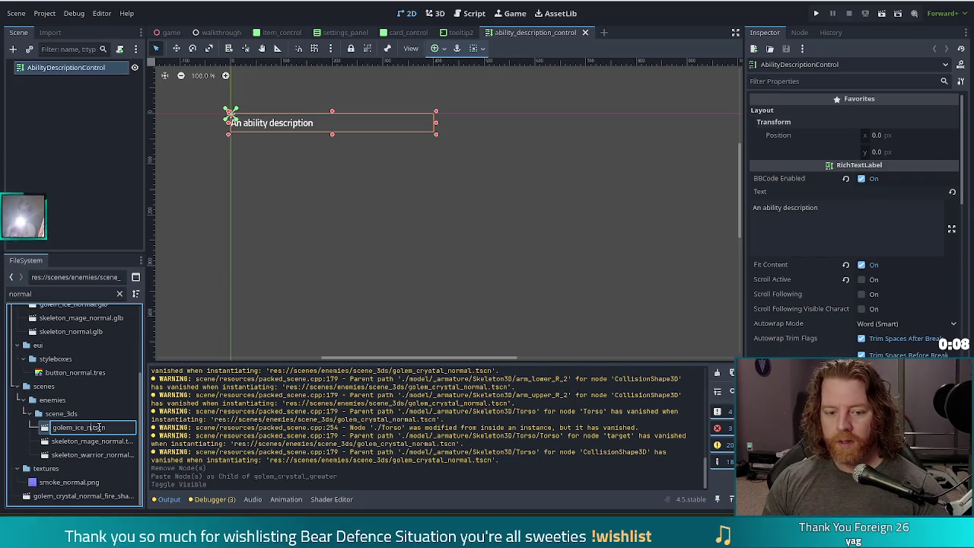
key("Return")
Attempt to rename skeleton_mage_normal.tscn to skeleton_mage.tscn
left_click(93, 441)
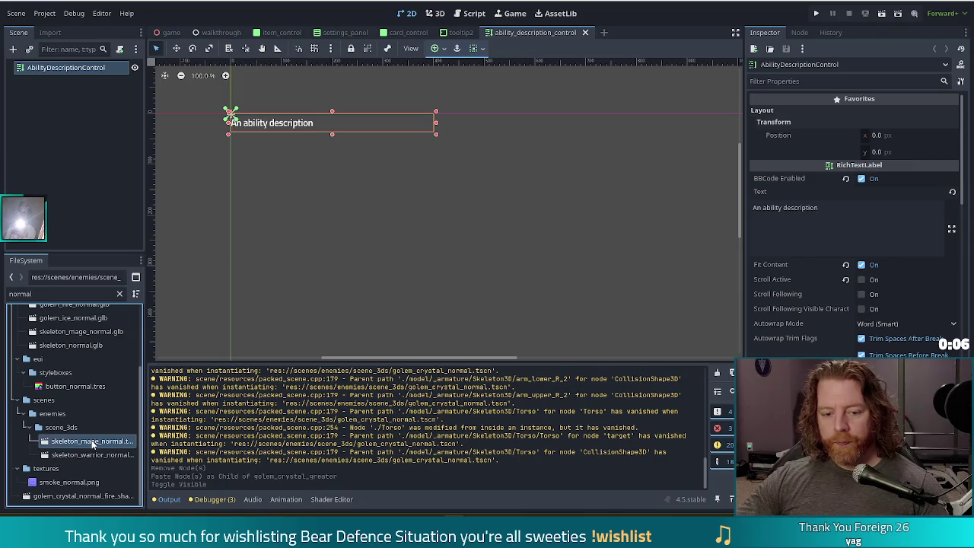
key("F2")
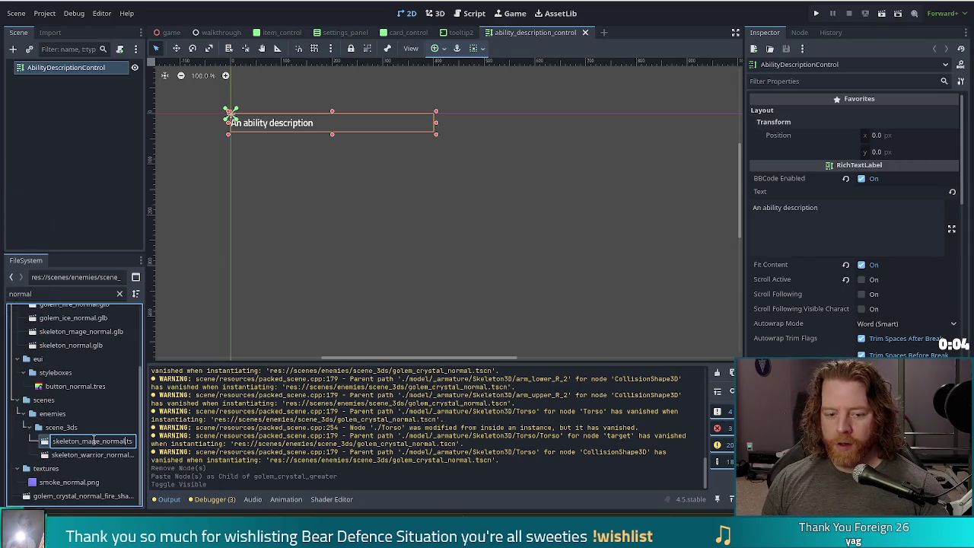
key("BackSpace")
key("BackSpace")
key("BackSpace")
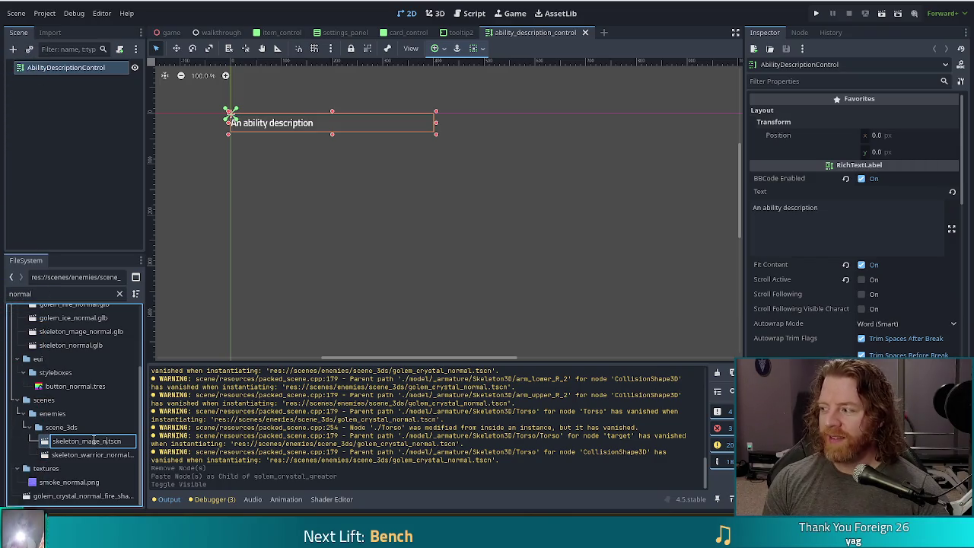
key("BackSpace")
key("BackSpace")
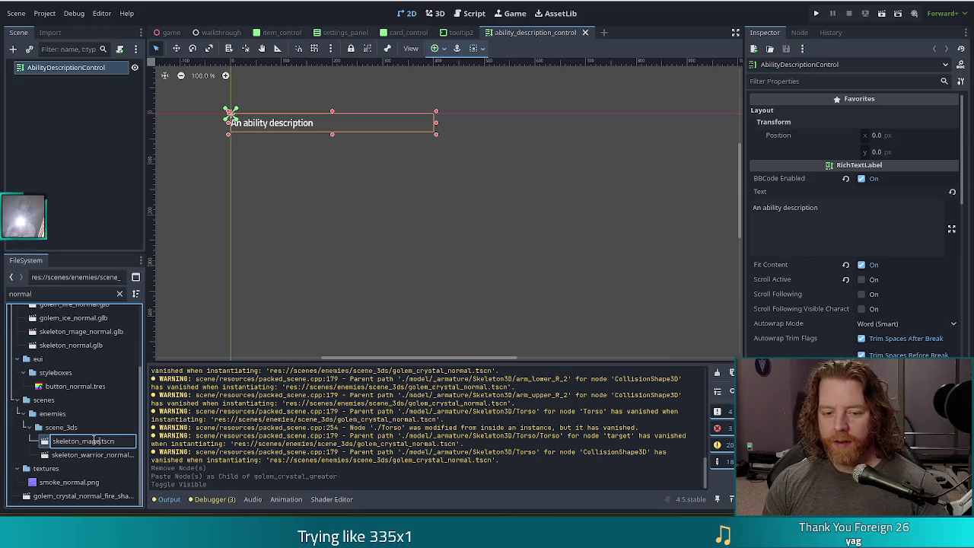
key("Return")
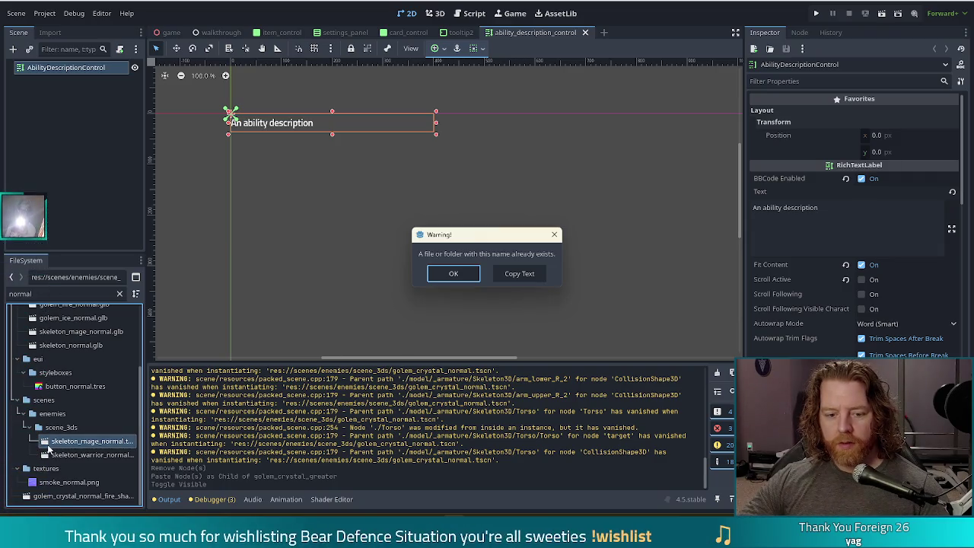
Dismiss the warning and rename skeleton_warrior_normal.tscn to skeleton_warrior.tscn
left_click(455, 274)
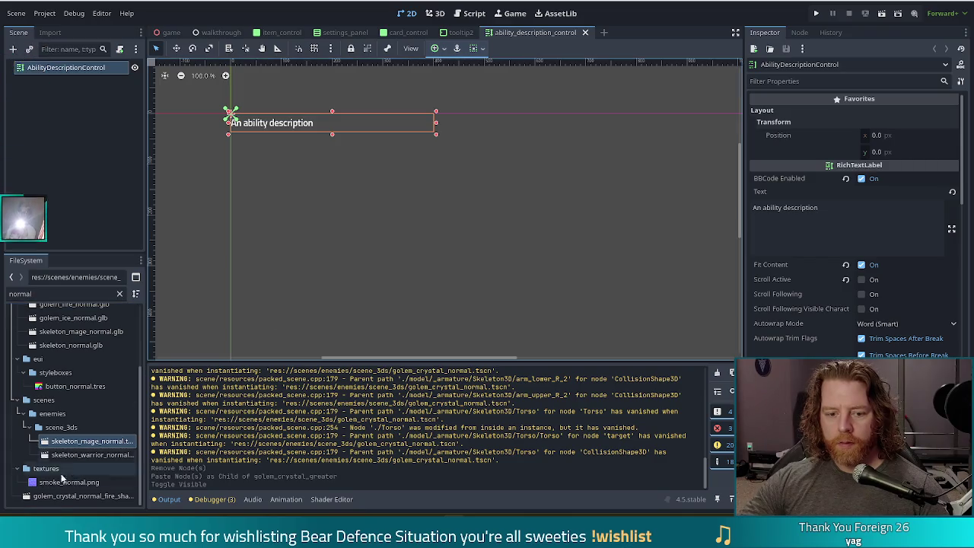
left_click(107, 454)
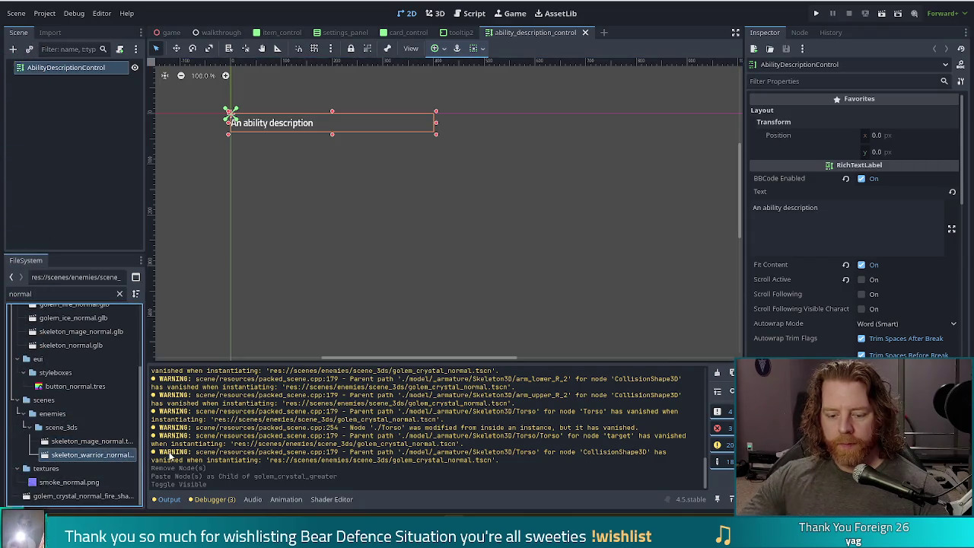
key("F2")
key("BackSpace")
key("BackSpace")
key("BackSpace")
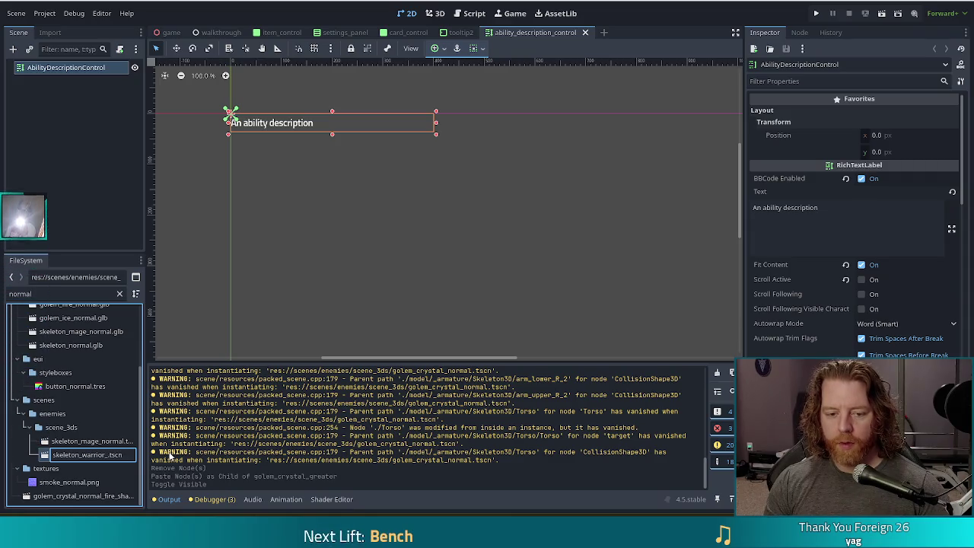
key("Return")
left_click(62, 292)
Filter files to 'skeleton_mage' and open the skeleton_mage and skeleton_mage_normal scenes
type("s")
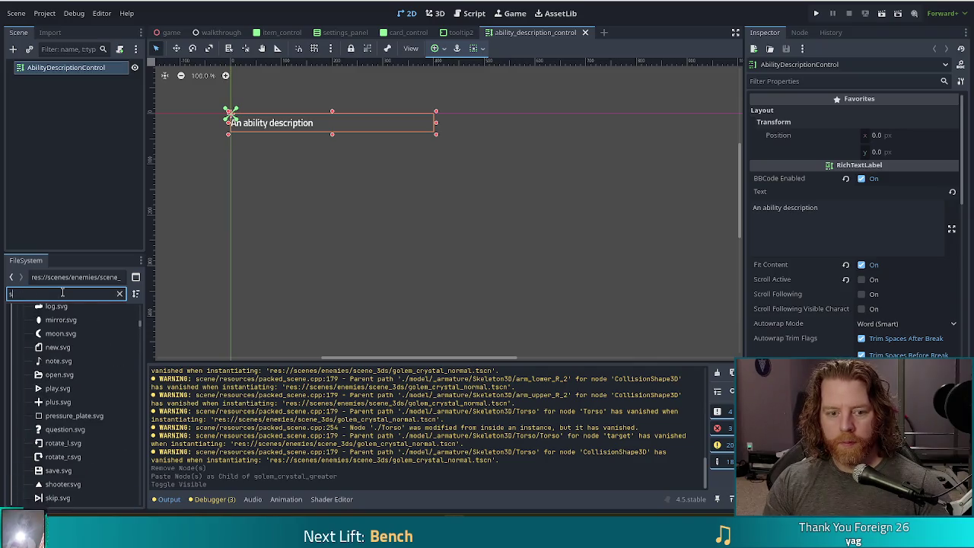
type("keleton_mage")
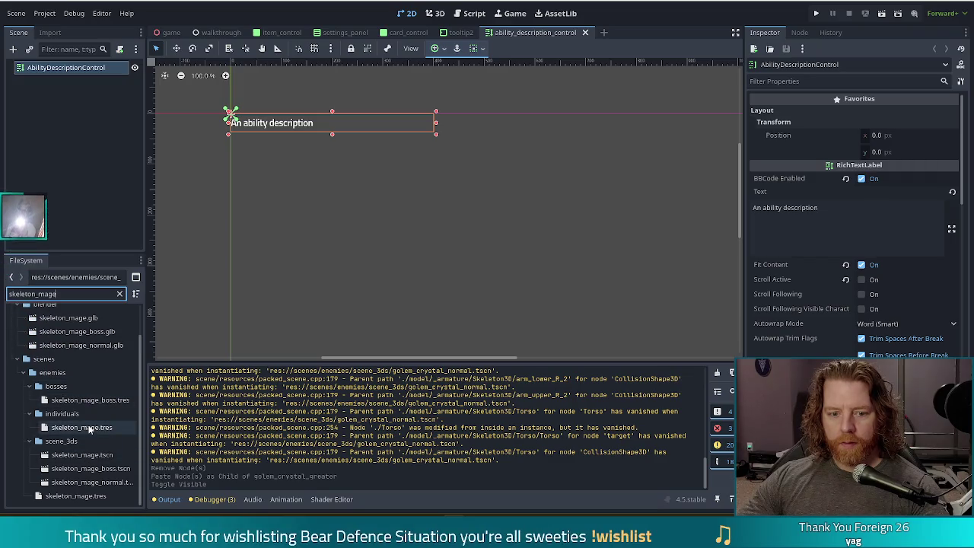
left_click(89, 455)
double_click(89, 455)
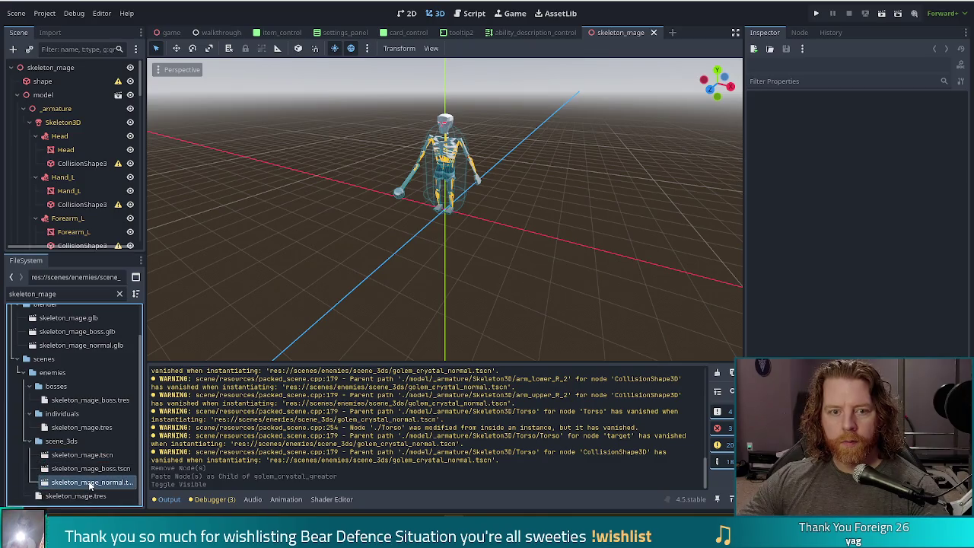
double_click(90, 483)
scroll(77, 157, "down", 10)
scroll(82, 167, "up", 12)
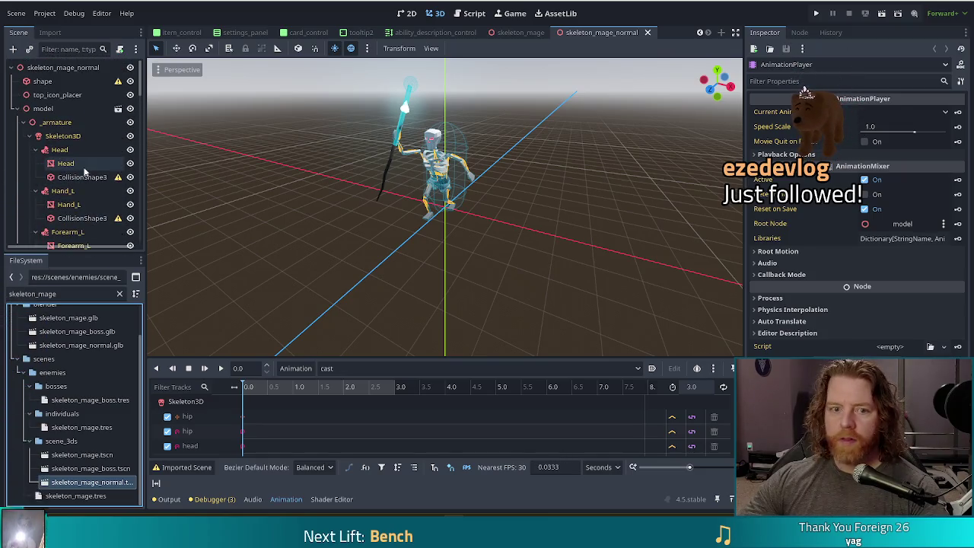
Compare the two mage scene tabs, then close skeleton_mage
left_click(536, 33)
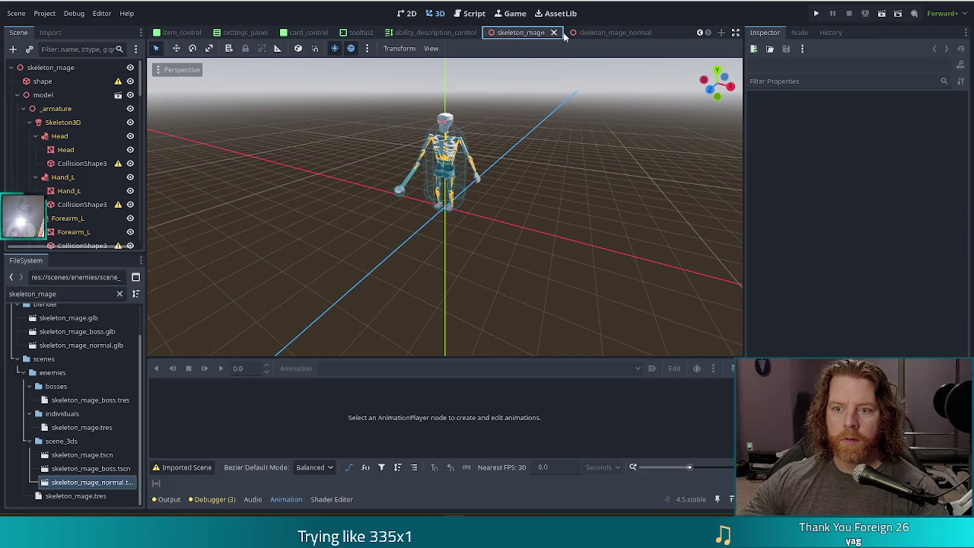
left_click(593, 32)
left_click(528, 33)
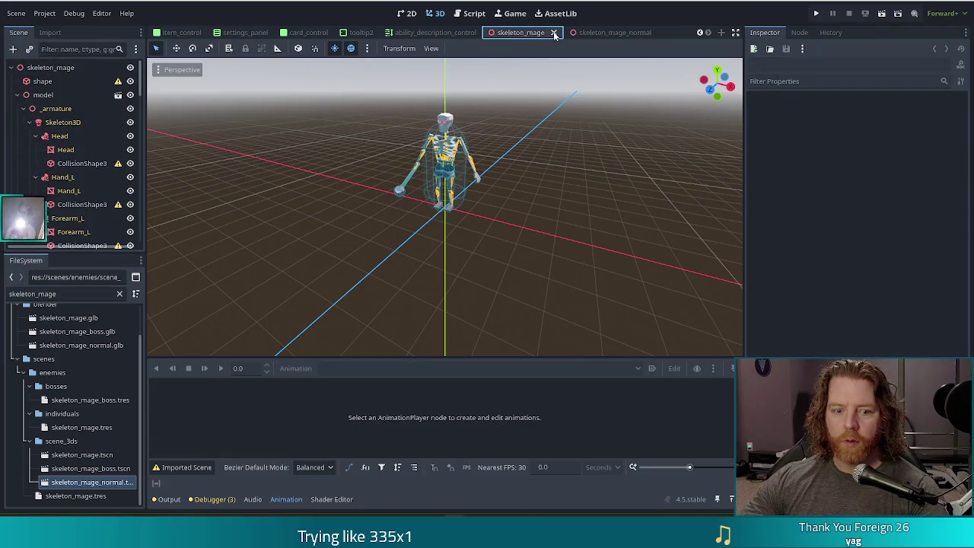
left_click(554, 33)
left_click(90, 455)
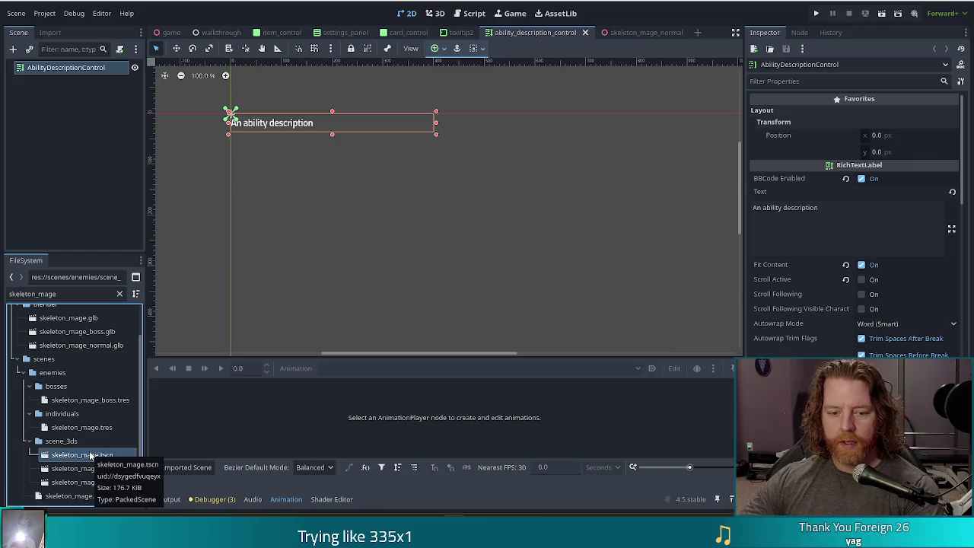
Cancel deleting the still-referenced skeleton_mage.tscn and reopen skeleton_mage_normal in 3D view
key("Delete")
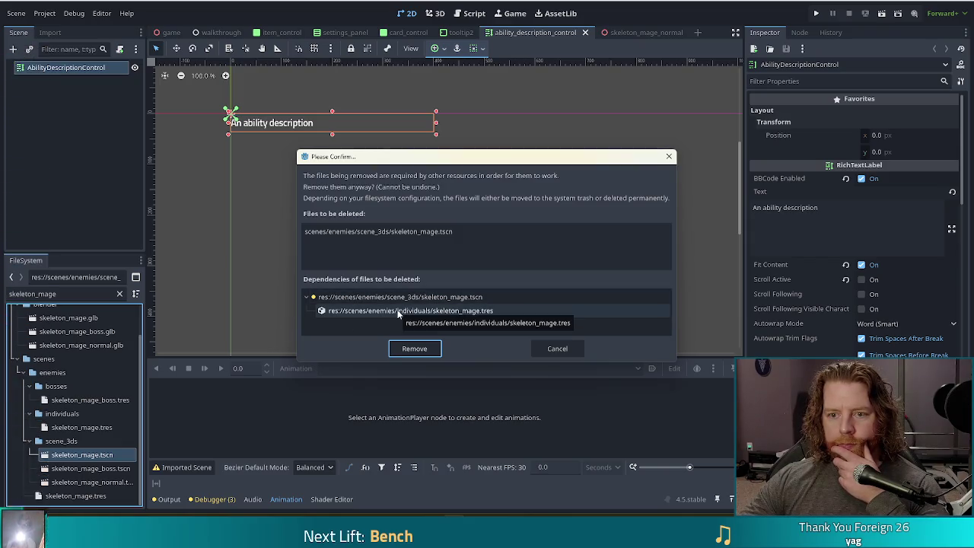
left_click(559, 349)
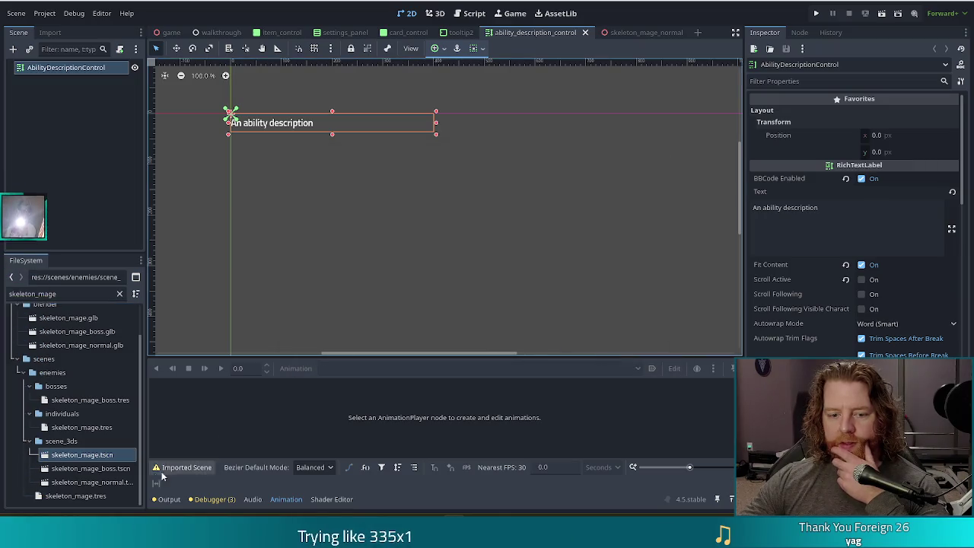
double_click(90, 482)
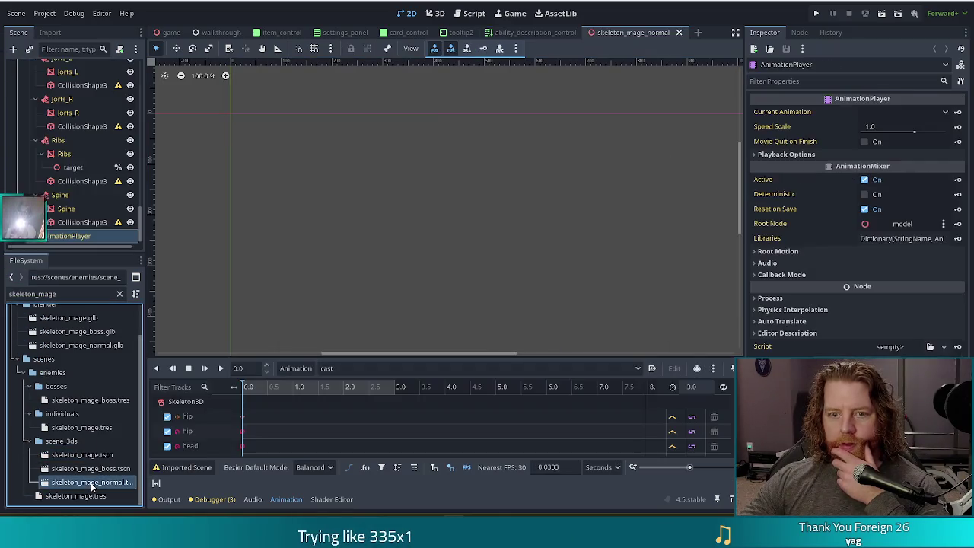
scroll(140, 143, "up", 5)
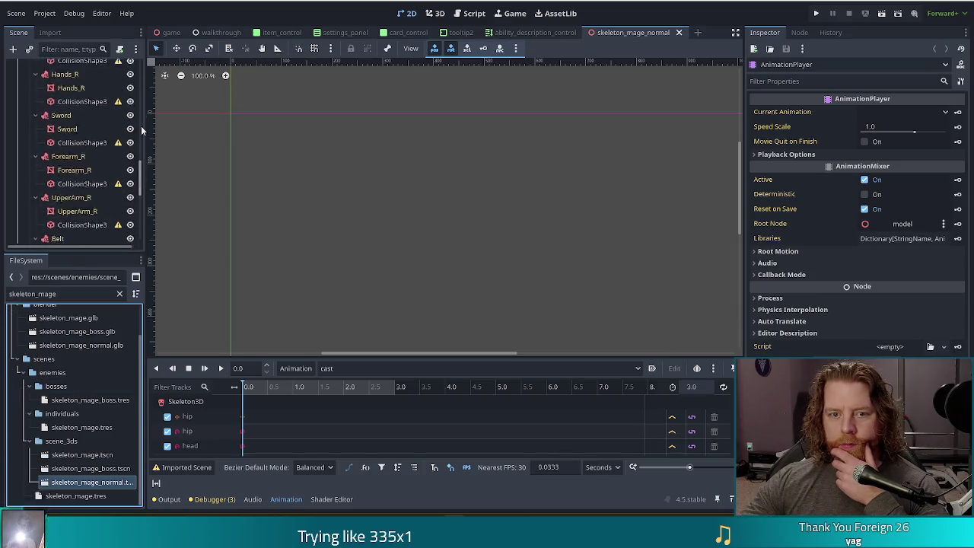
scroll(140, 142, "up", 5)
left_click(432, 14)
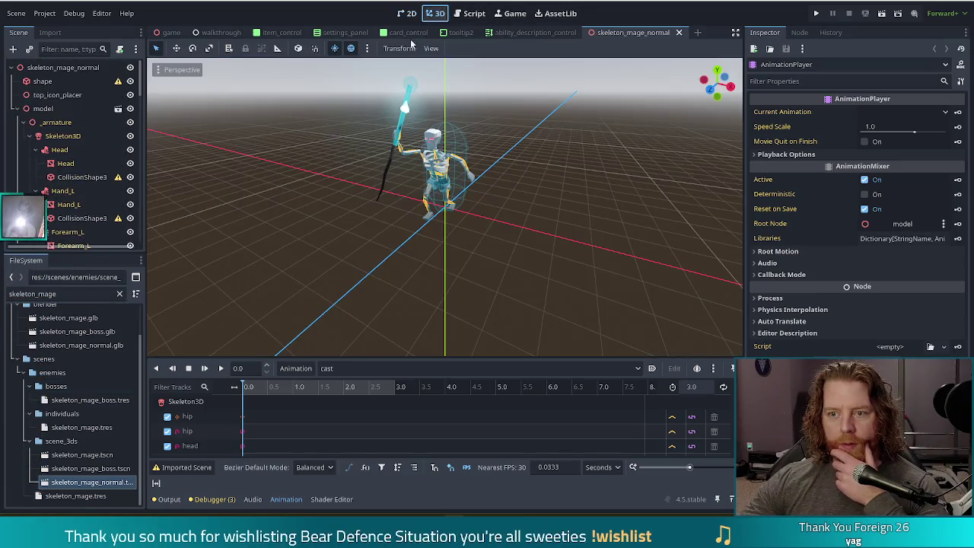
Open skeleton_mage_boss, then close the boss and skeleton_mage_normal tabs
double_click(89, 469)
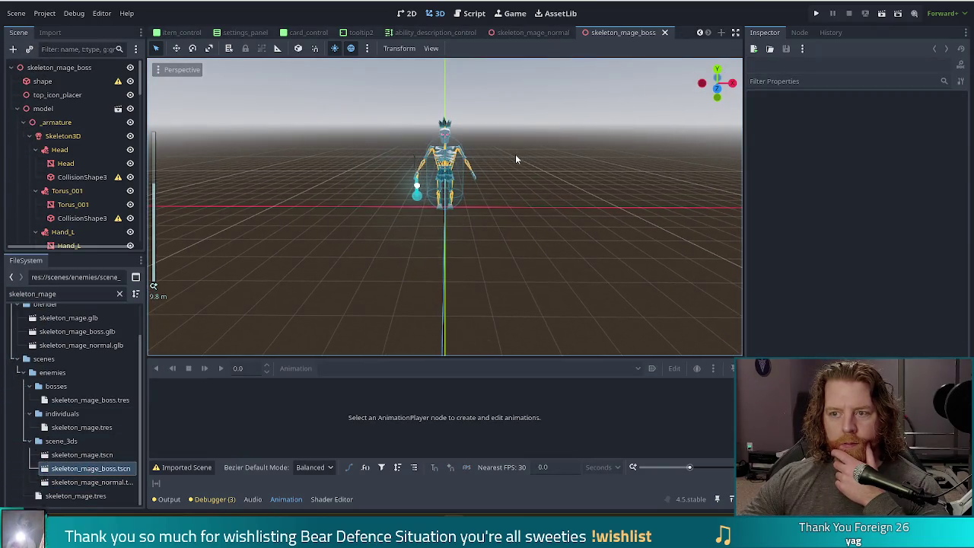
left_click(664, 32)
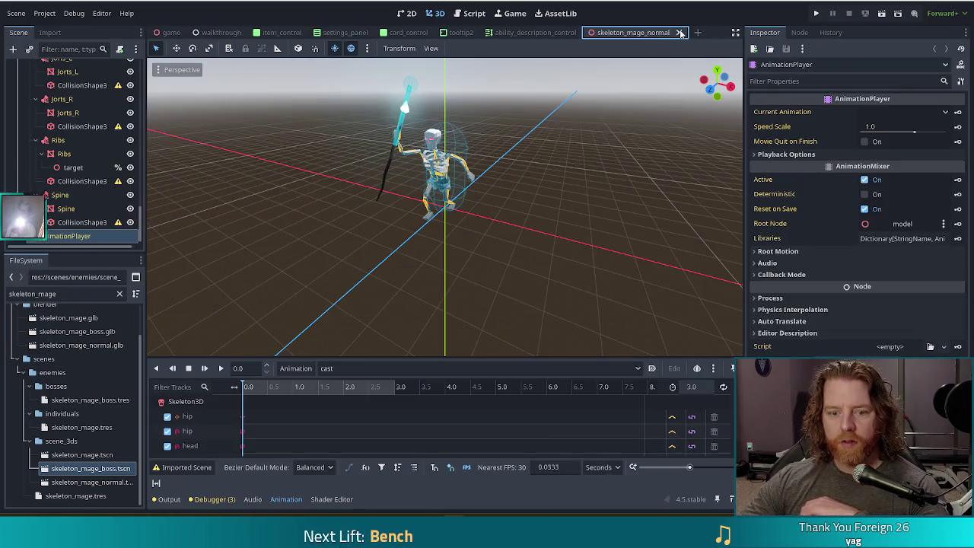
left_click(680, 31)
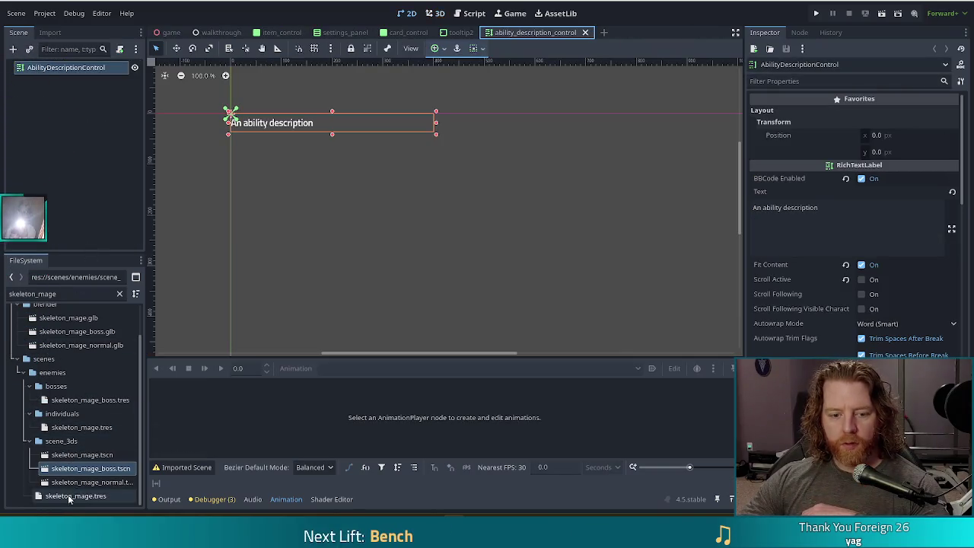
Inspect the skeleton_mage.tres resource, then switch to the browser showing the shared image
left_click(69, 496)
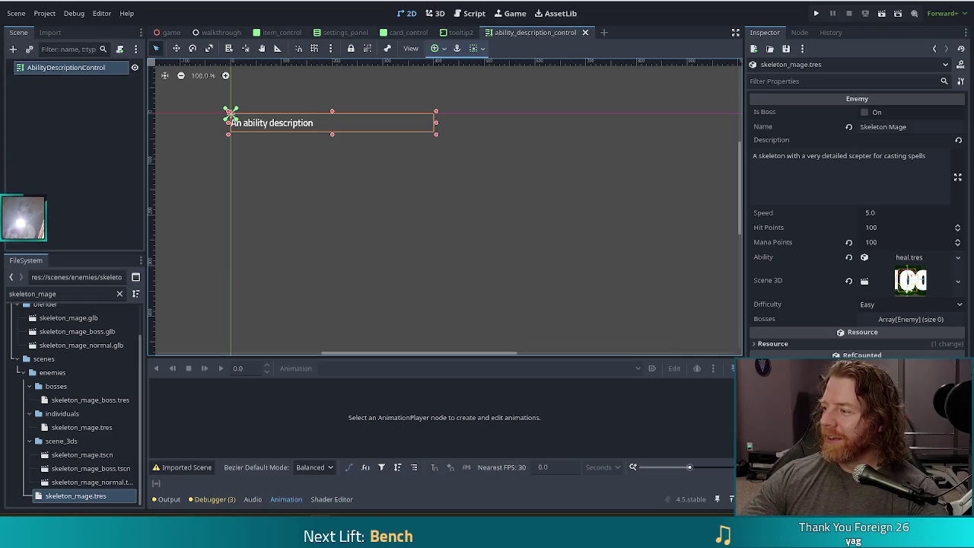
key("alt+Tab")
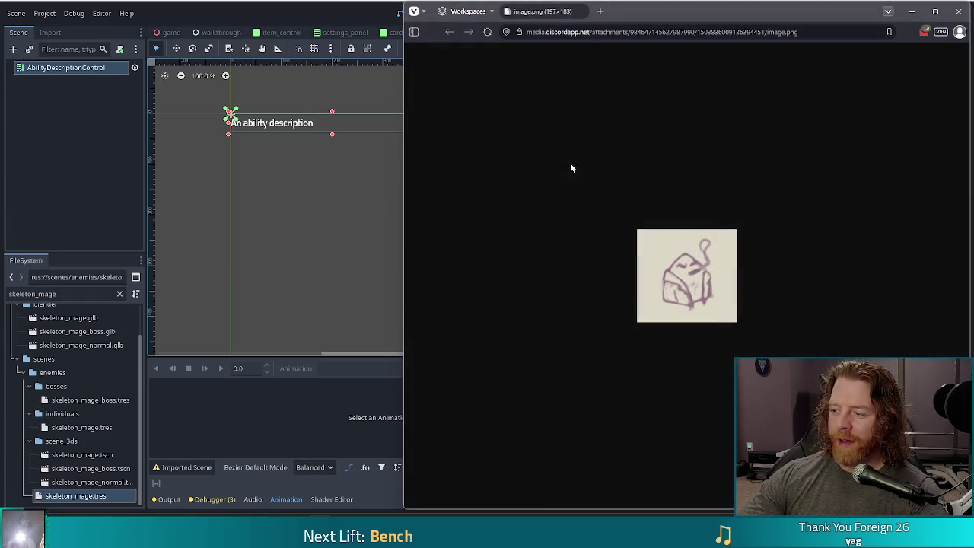
double_click(720, 11)
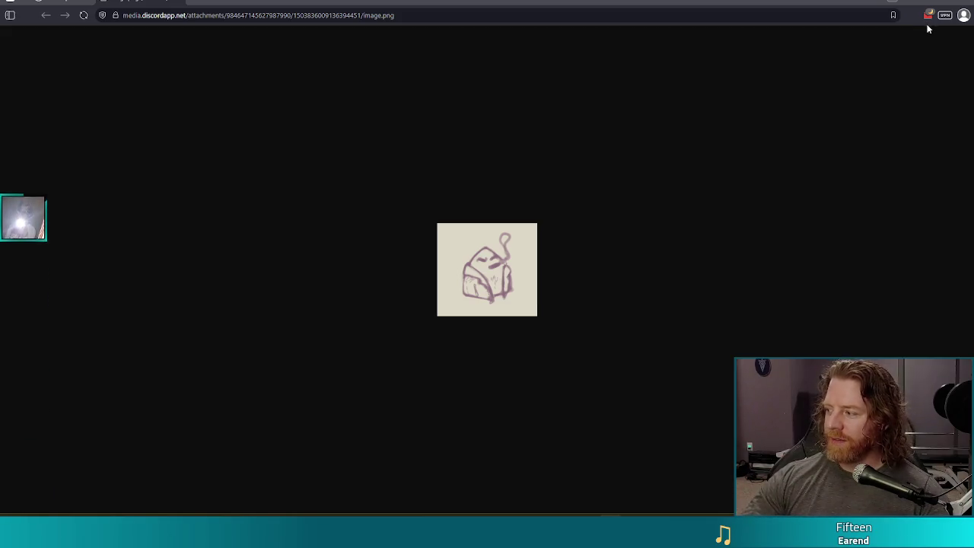
key("alt+Tab")
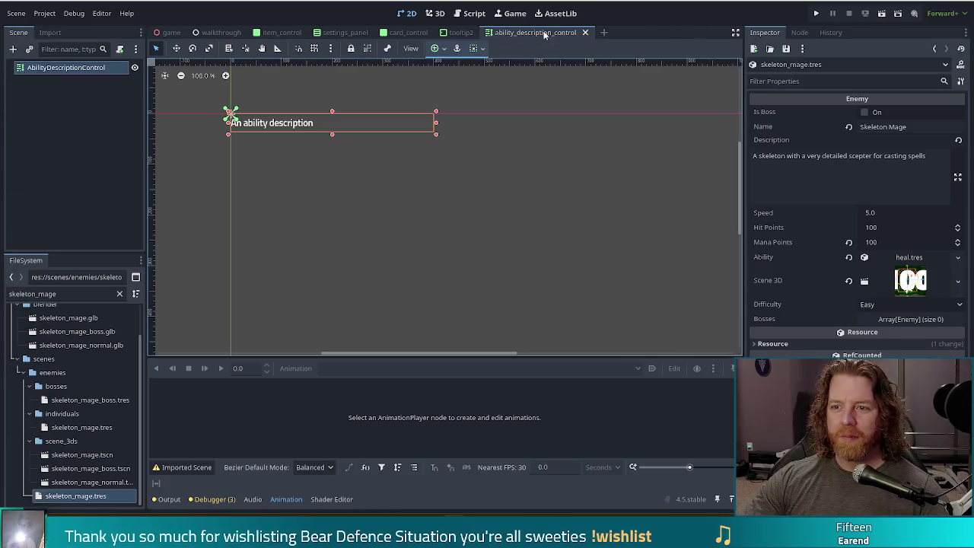
Close the ability_description_control scene and save the now-showing tooltip2 scene
left_click(584, 32)
key("ctrl+s")
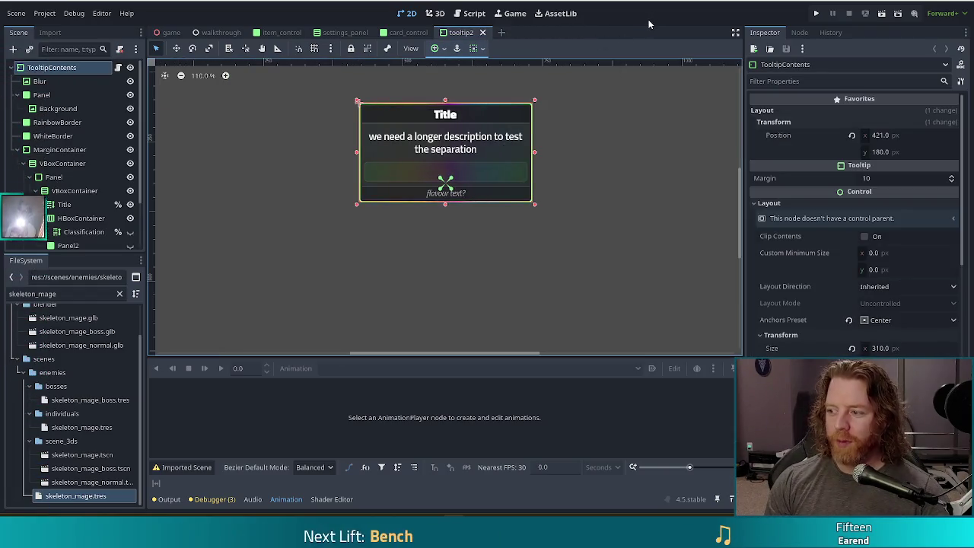
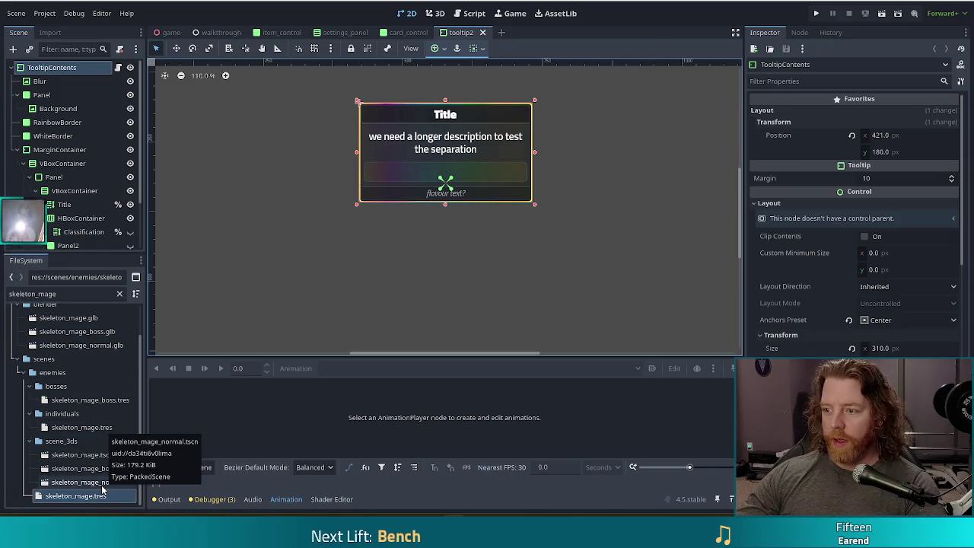
Try deleting skeleton_mage.tscn, cancel after seeing its dependencies, then view skeleton_mage.tres properties
left_click(131, 454)
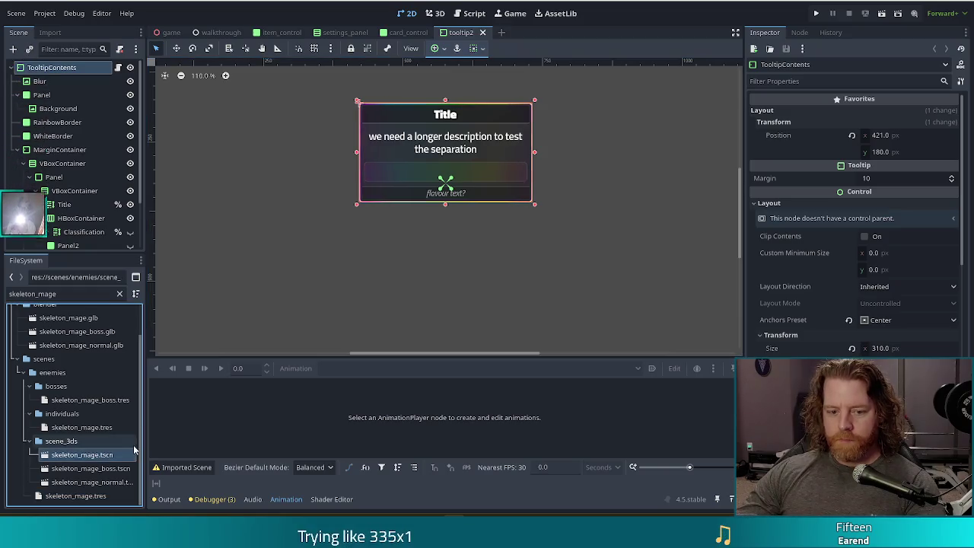
key("Delete")
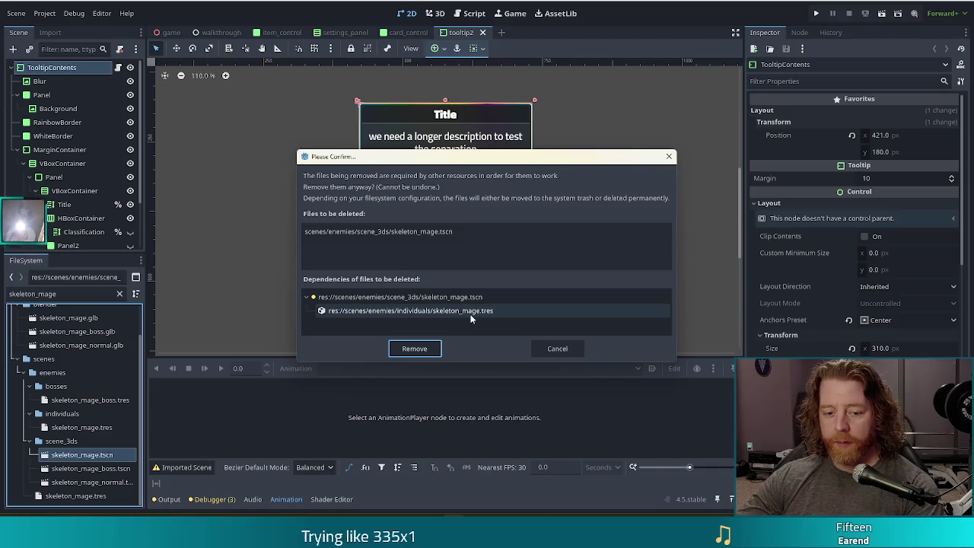
left_click(554, 349)
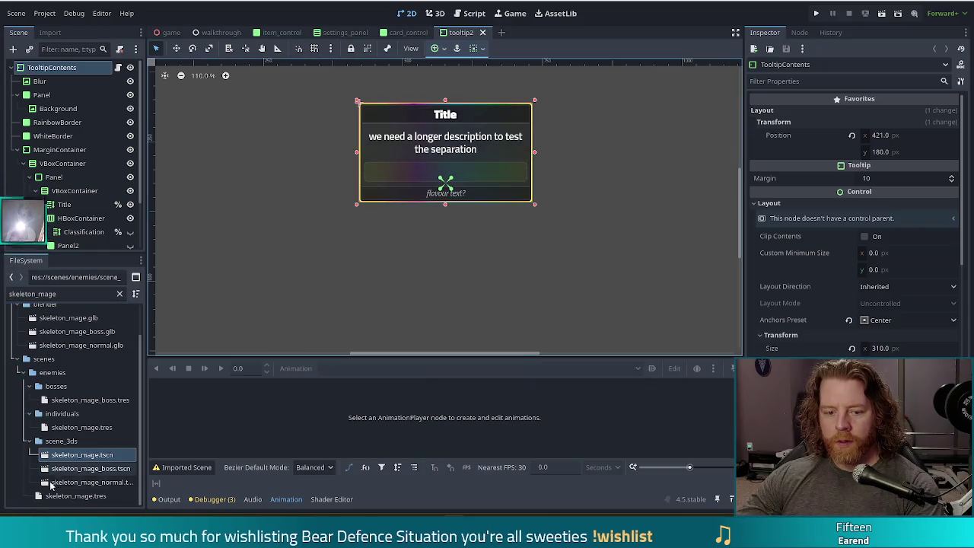
left_click(80, 496)
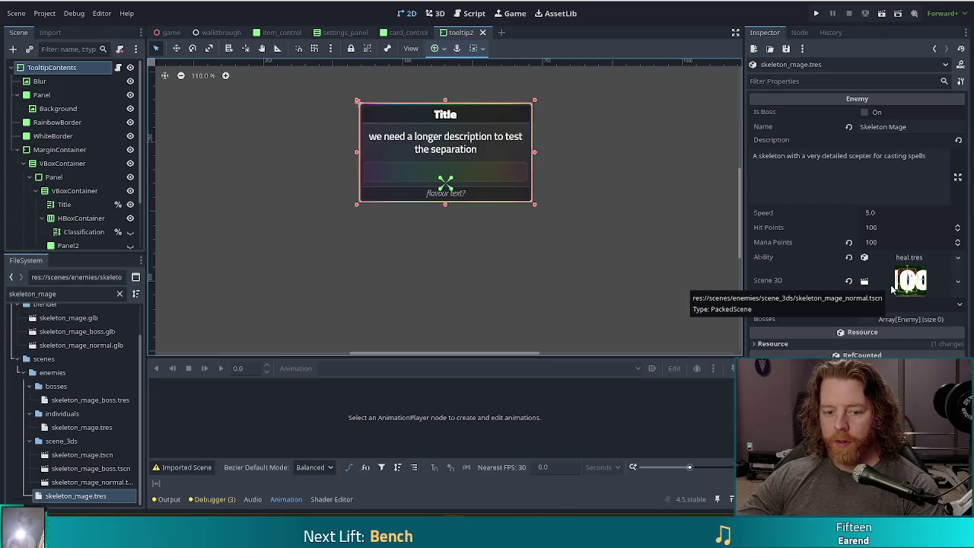
Open skeleton_mage_normal.tscn, collapse its model node, and reselect skeleton_mage.tres
double_click(90, 482)
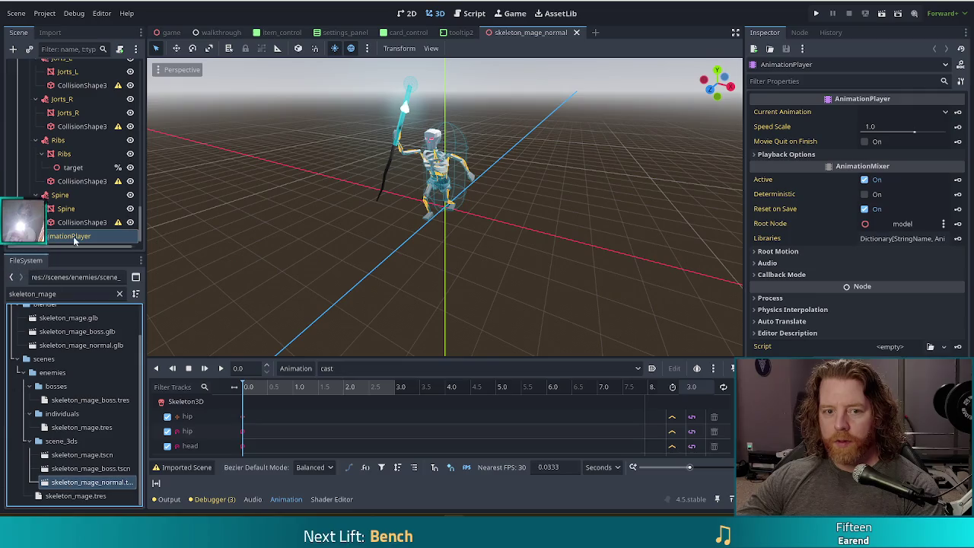
scroll(130, 74, "up", 10)
scroll(130, 73, "up", 2)
left_click(14, 109)
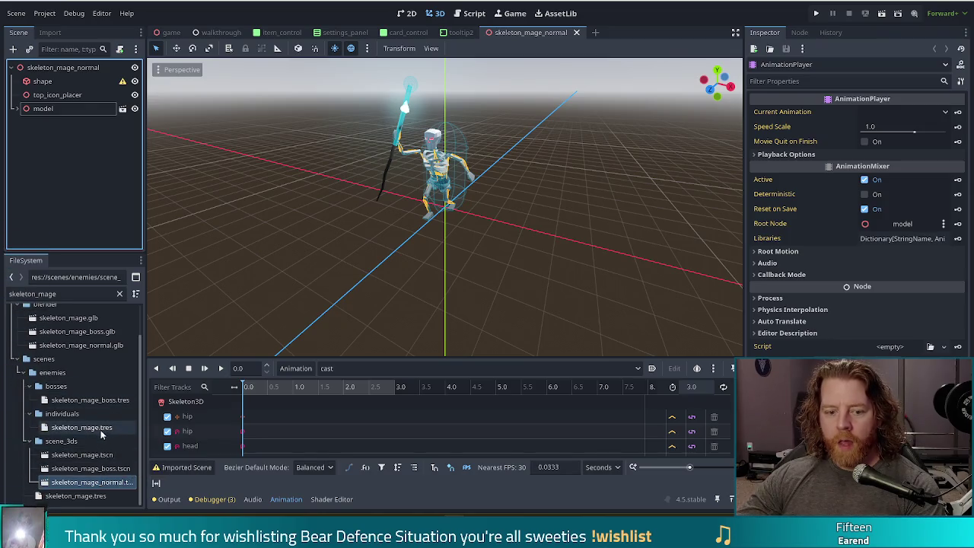
left_click(77, 496)
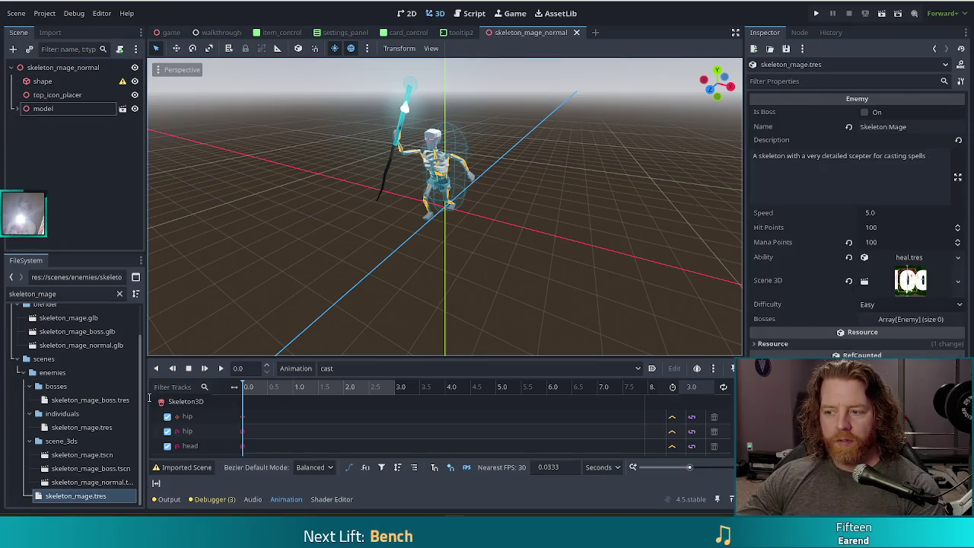
Compare the two skeleton_mage.tres resources, dismissing the foreign scene alert
left_click(82, 426)
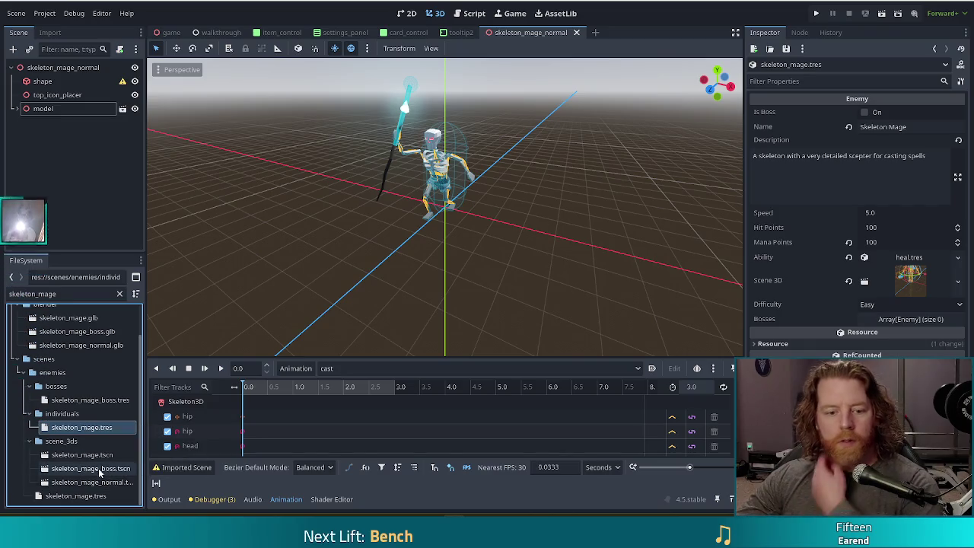
left_click(34, 441)
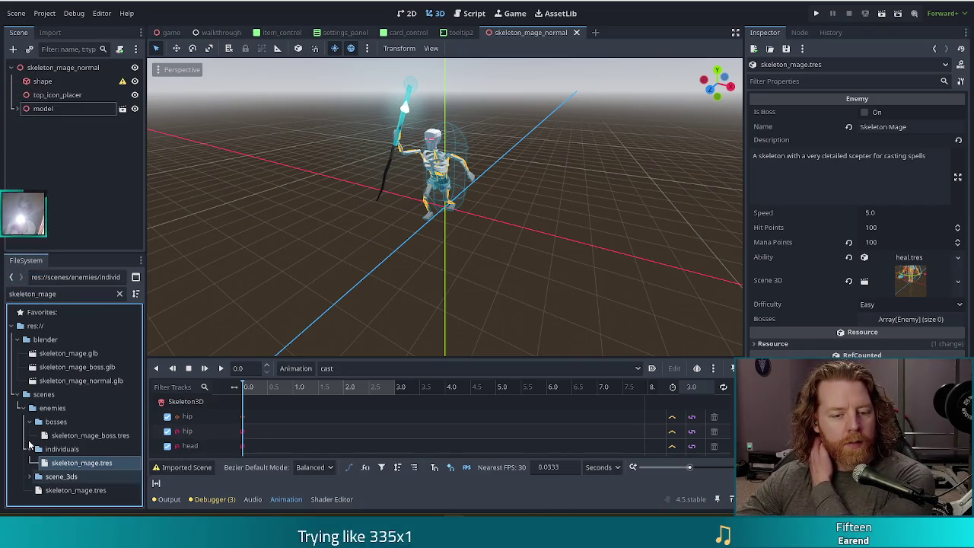
left_click(89, 493)
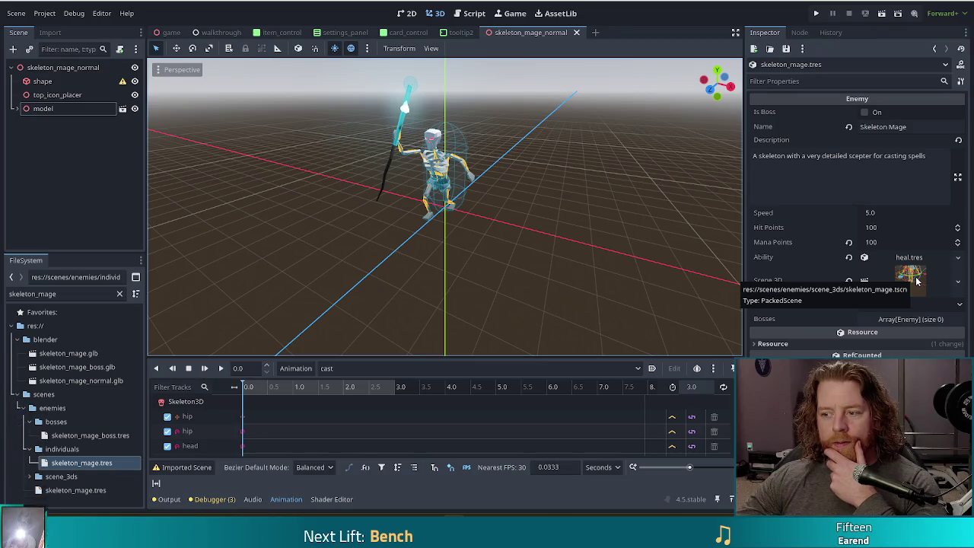
mouse_move(94, 466)
left_mouse_down()
mouse_move(129, 430)
mouse_move(449, 262)
left_mouse_up()
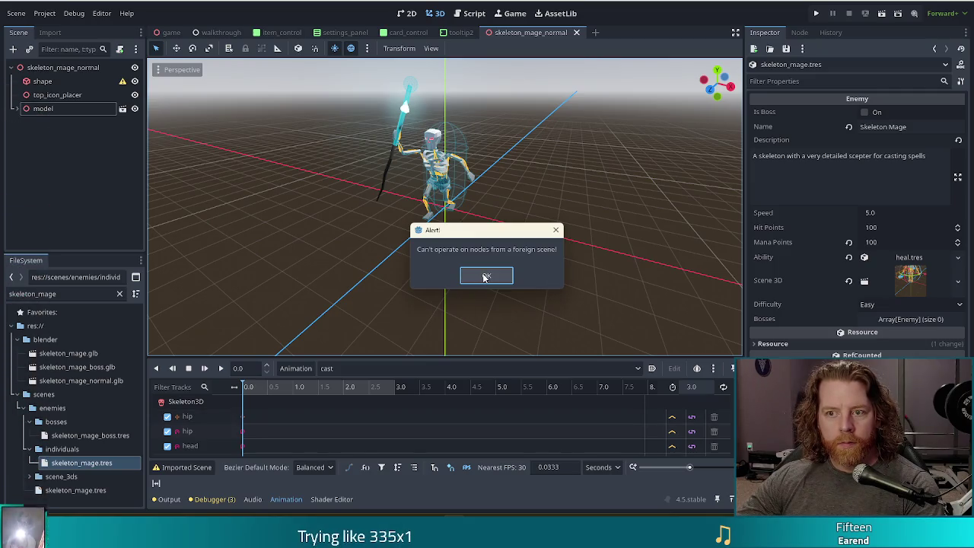
left_click(485, 277)
Remove individuals/skeleton_mage.tres and scene_3ds/skeleton_mage.tscn, then select the remaining resource
left_click(61, 464)
key("Delete")
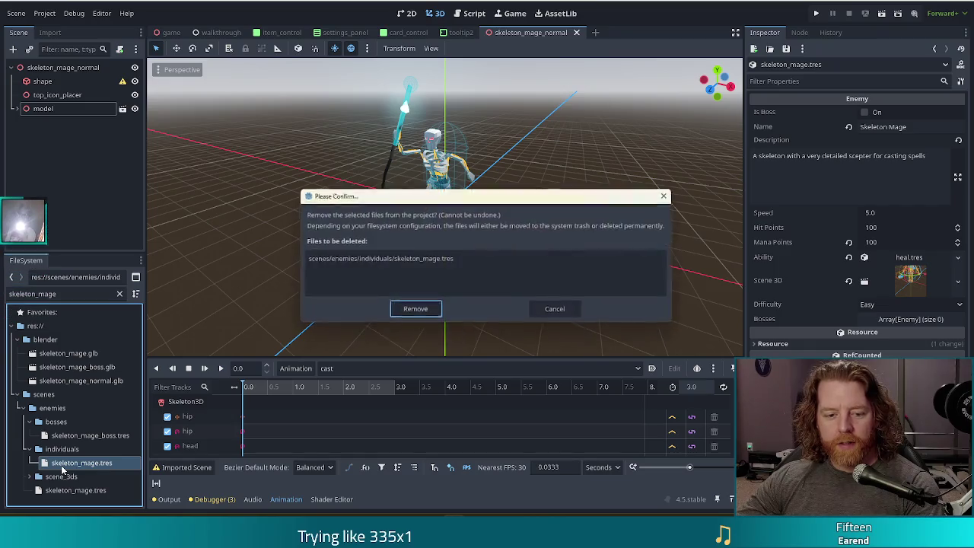
left_click(410, 307)
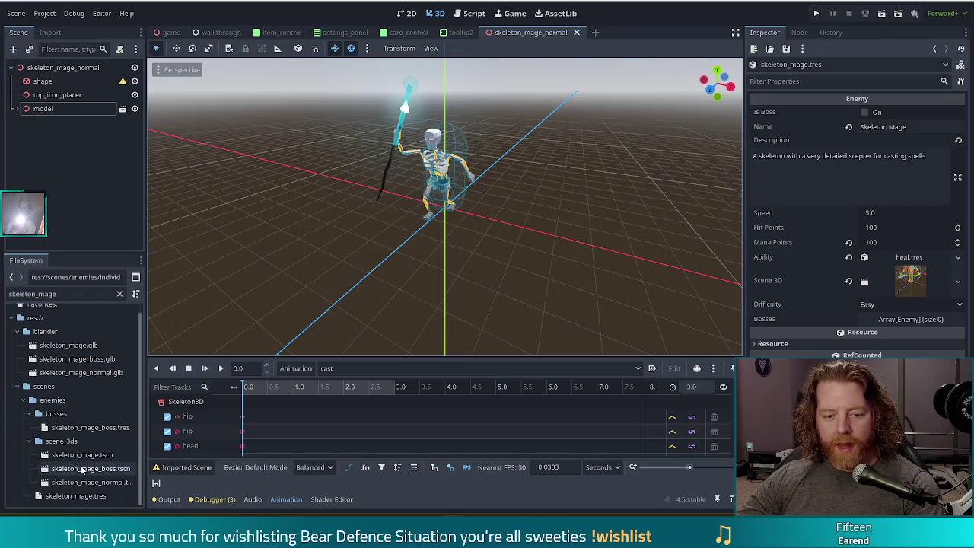
left_click(84, 455)
key("Delete")
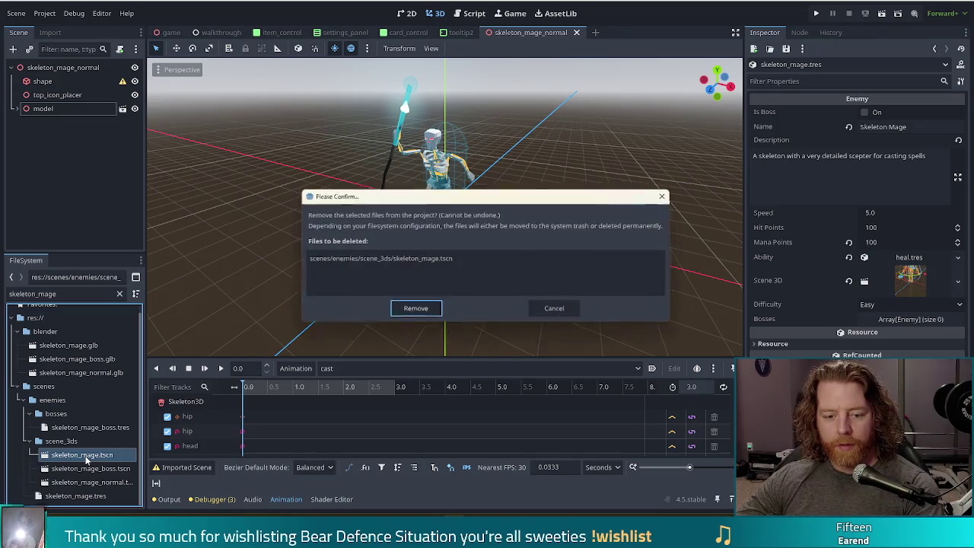
left_click(423, 309)
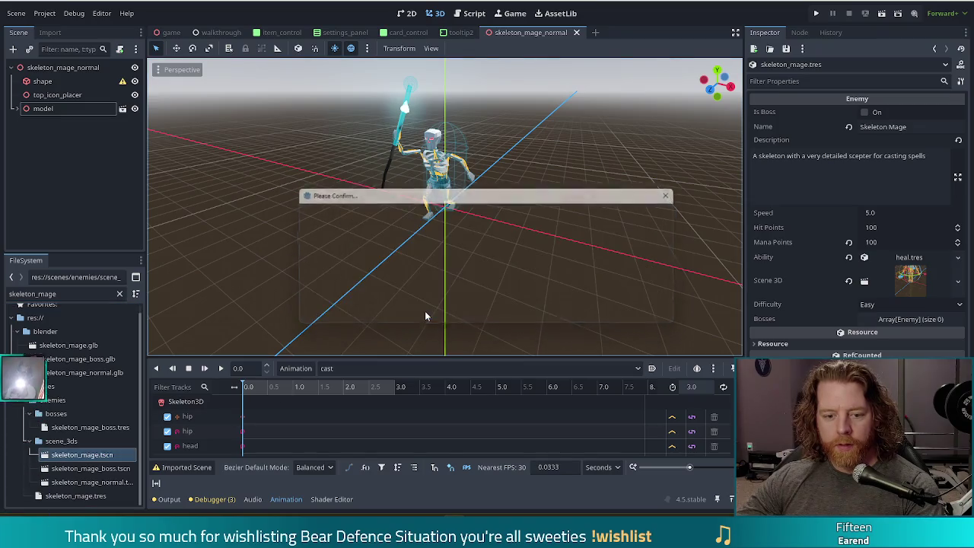
left_click(65, 490)
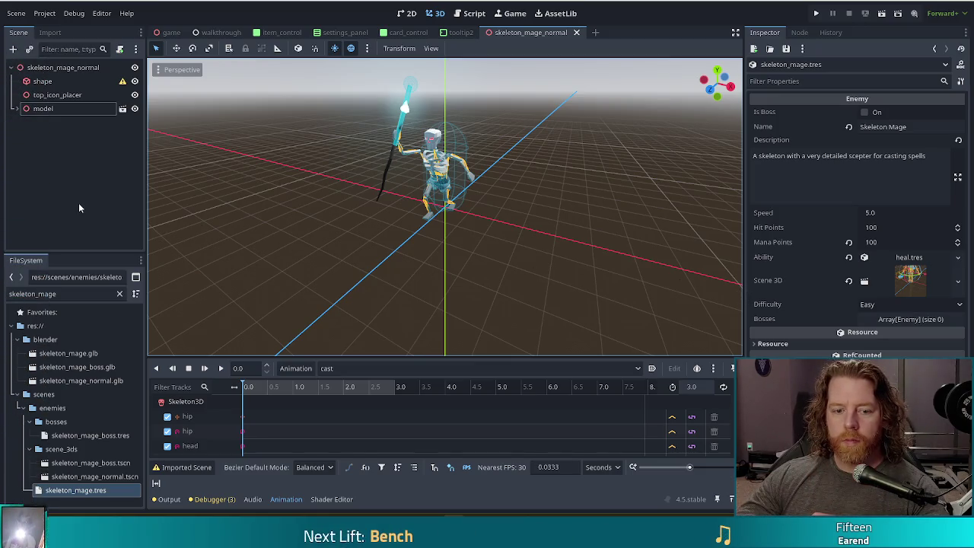
double_click(52, 293)
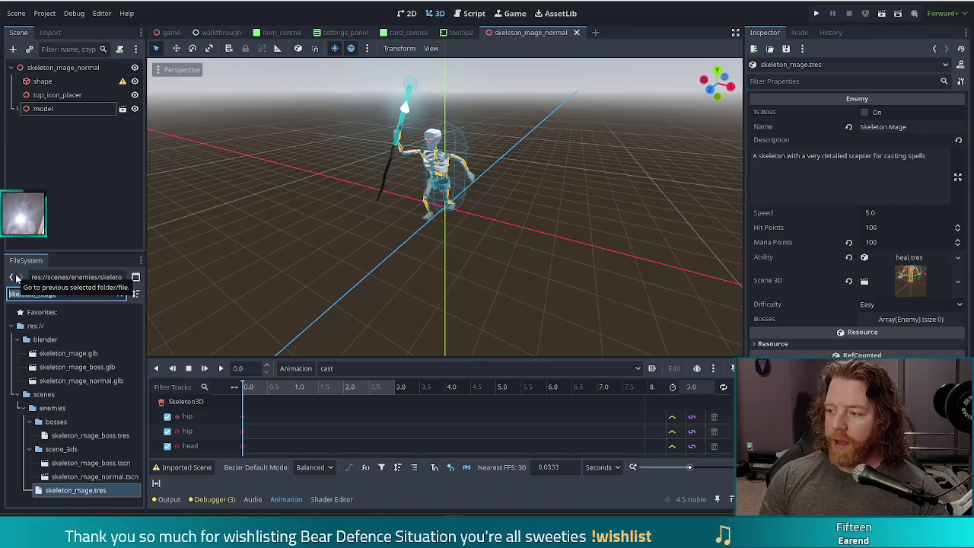
Filter for 'normal', rename skeleton_mage_normal.tscn to skeleton_mage.tscn, and launch the game
type("normal")
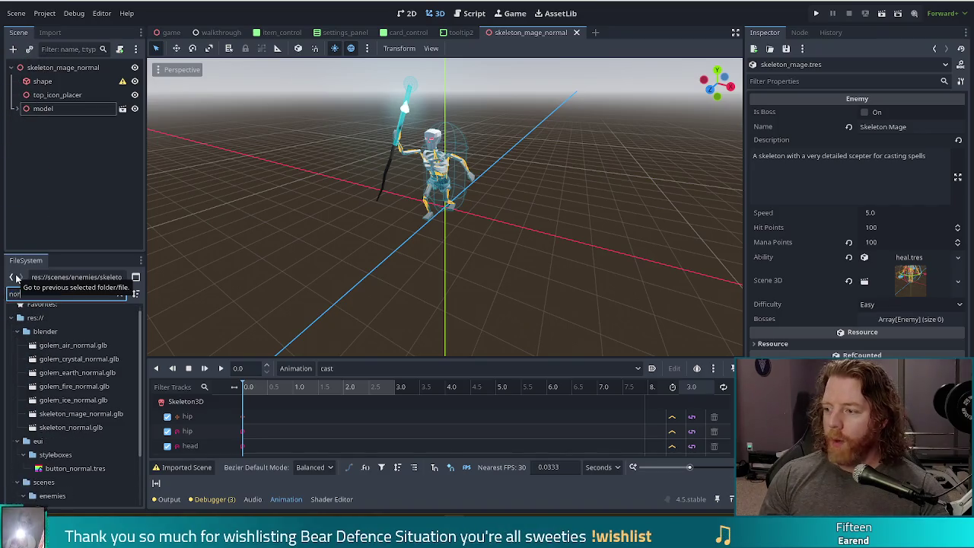
scroll(94, 412, "down", 2)
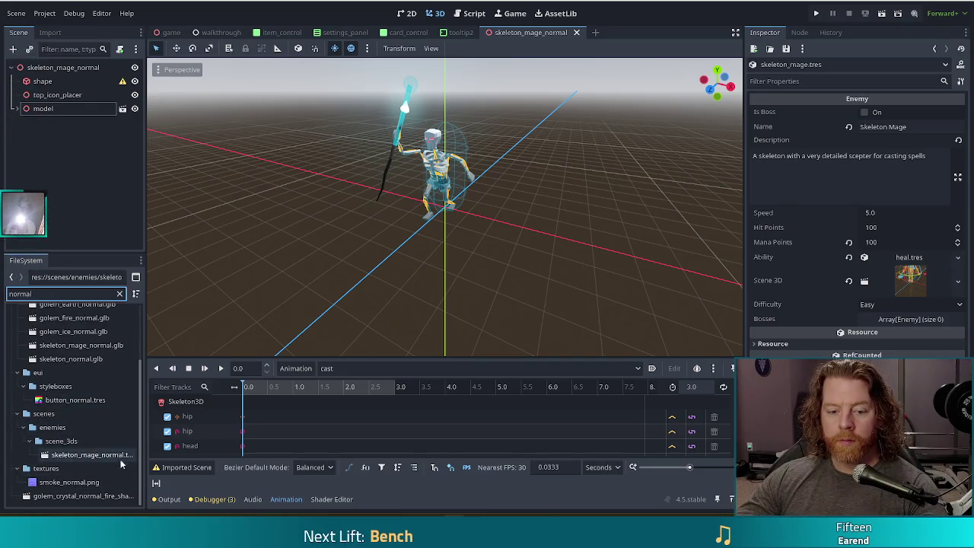
left_click(81, 456)
key("F2")
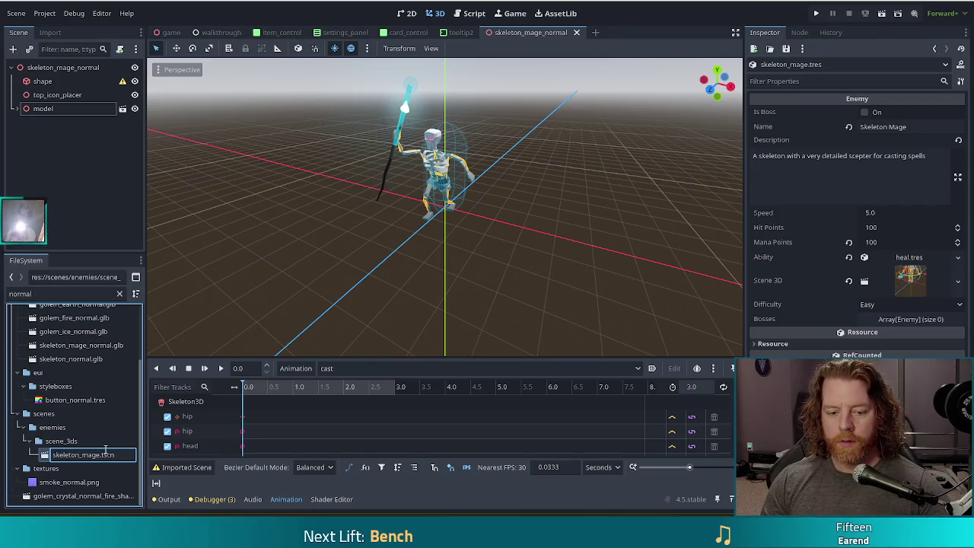
key("Return")
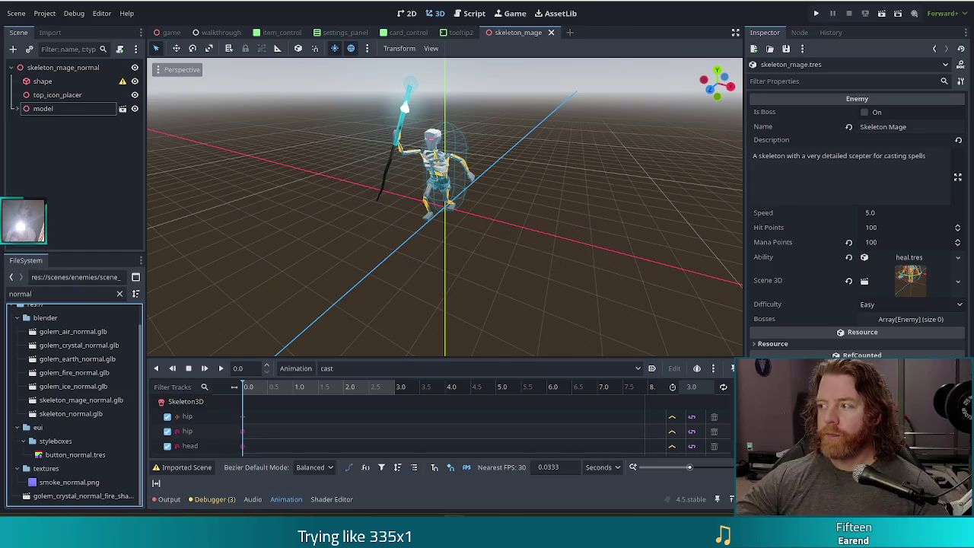
left_click(818, 15)
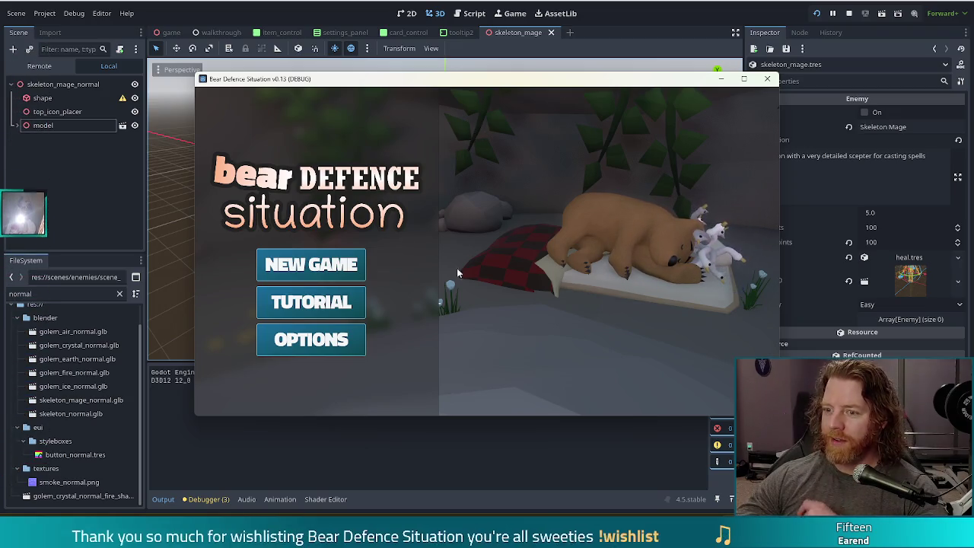
Start a new game and take the Training Wheels wish from the wishing well
left_click(323, 263)
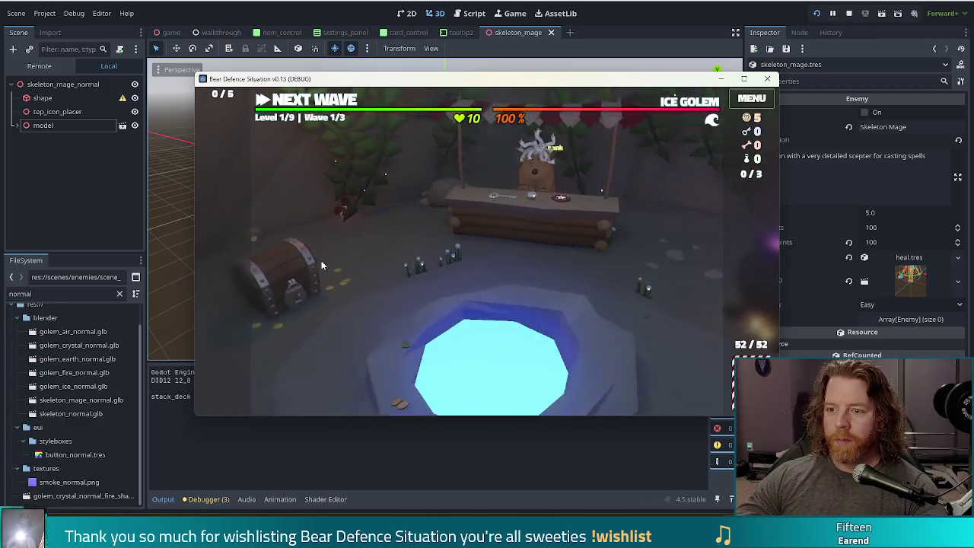
left_click(526, 273)
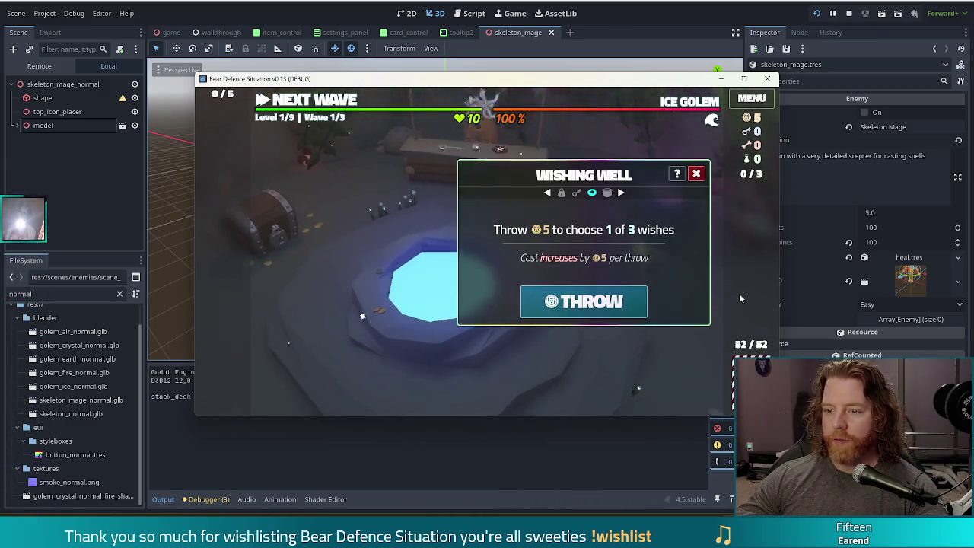
left_click(582, 299)
left_click(487, 202)
left_click(560, 329)
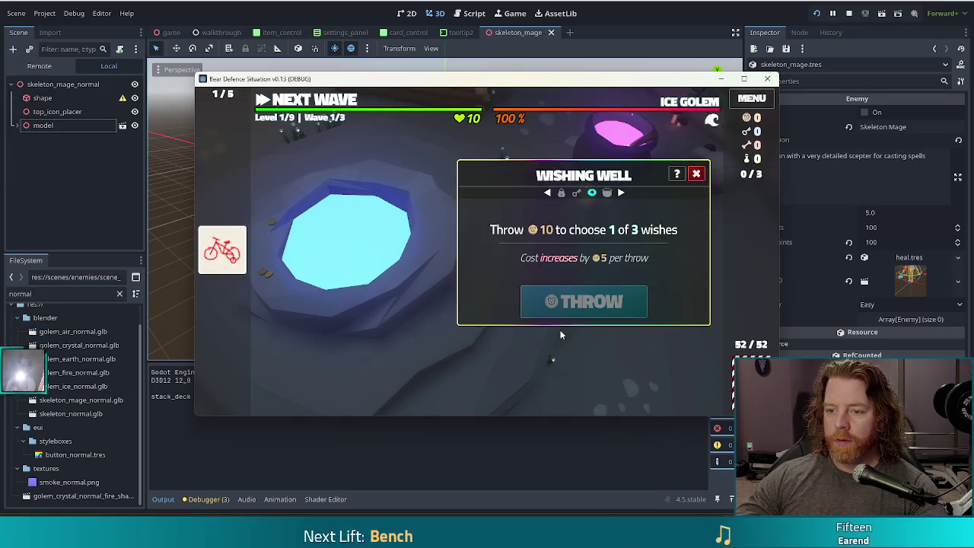
left_click(696, 174)
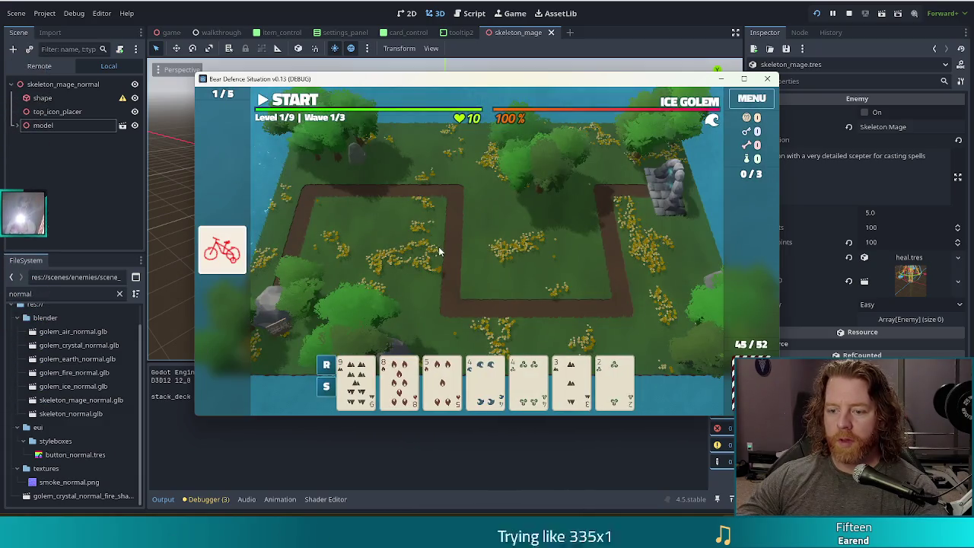
Discard two rounds of unwanted cards to redraw the hand
left_click(572, 378)
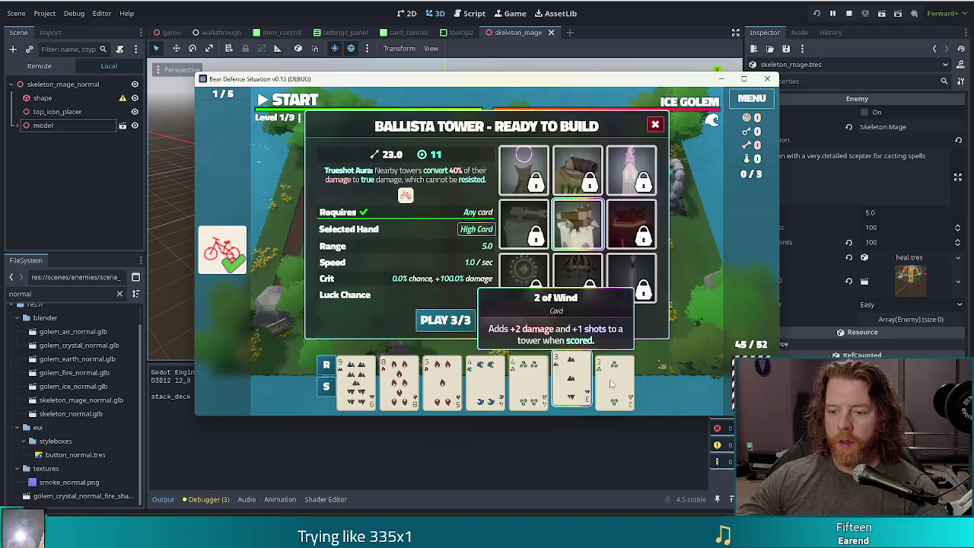
left_click(614, 381)
left_click(519, 324)
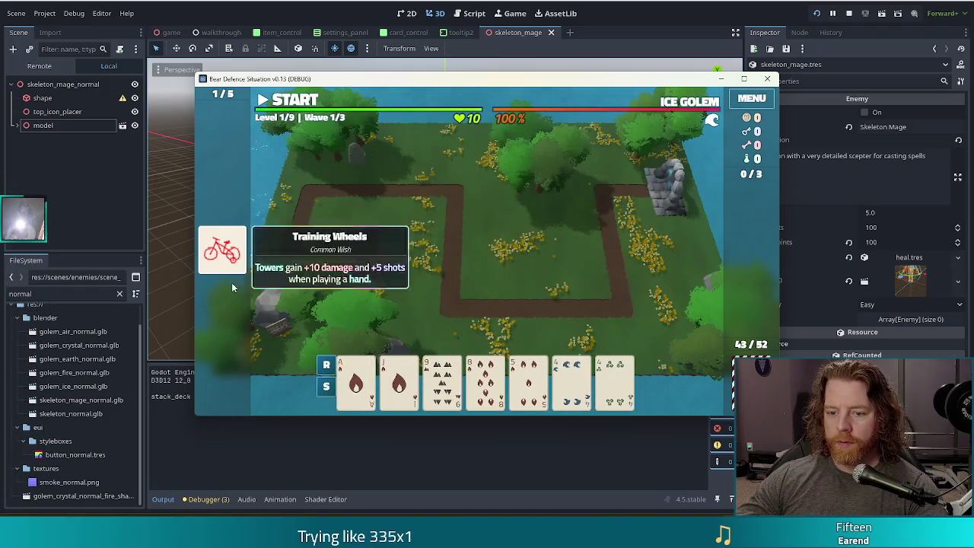
left_click(416, 371)
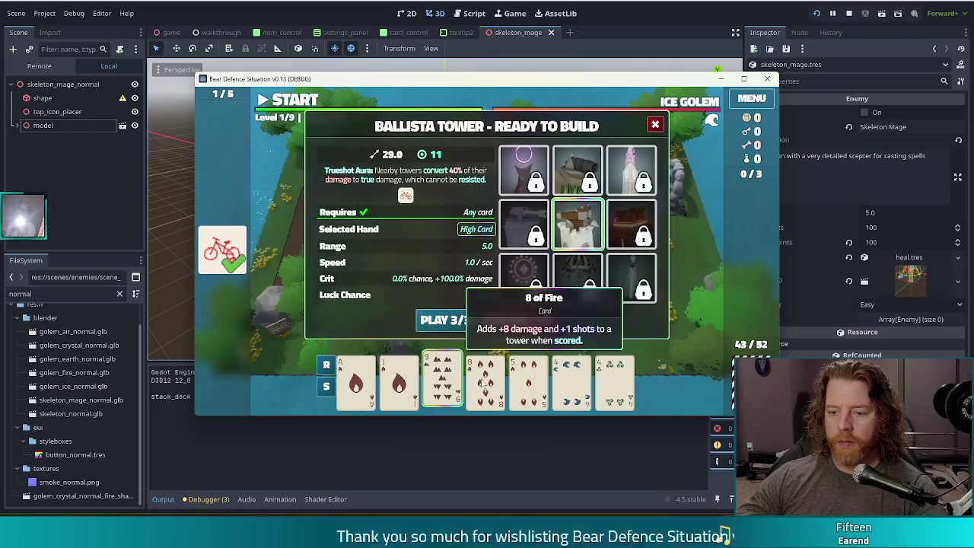
left_click(517, 390)
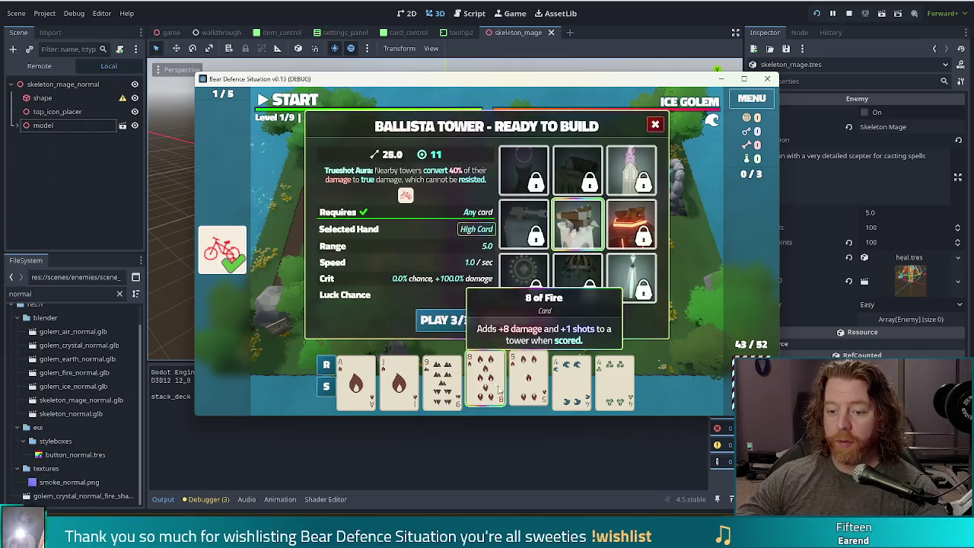
left_click(519, 325)
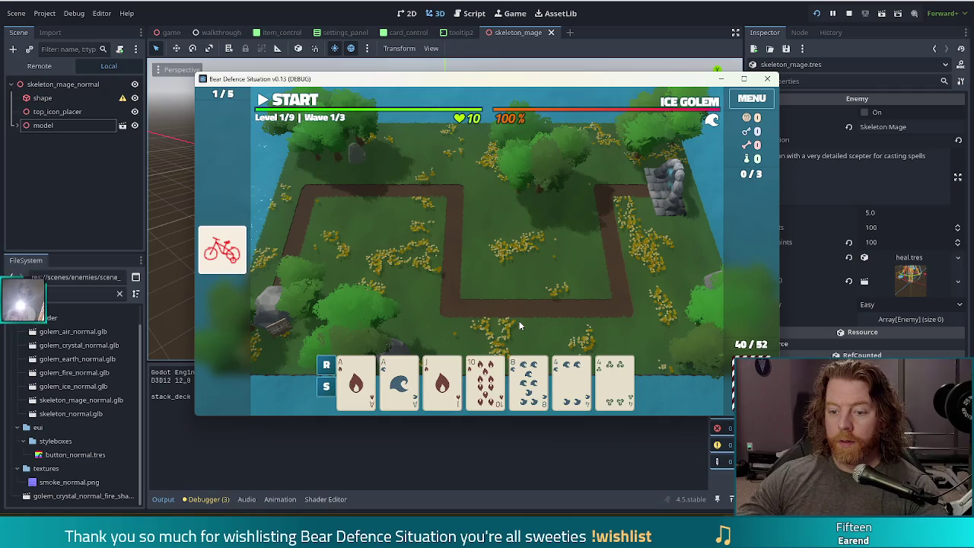
Select a Two Pair hand and play it twice, placing two Ballista towers in the path loop
left_click(355, 381)
left_click(399, 380)
left_click(572, 381)
left_click(624, 380)
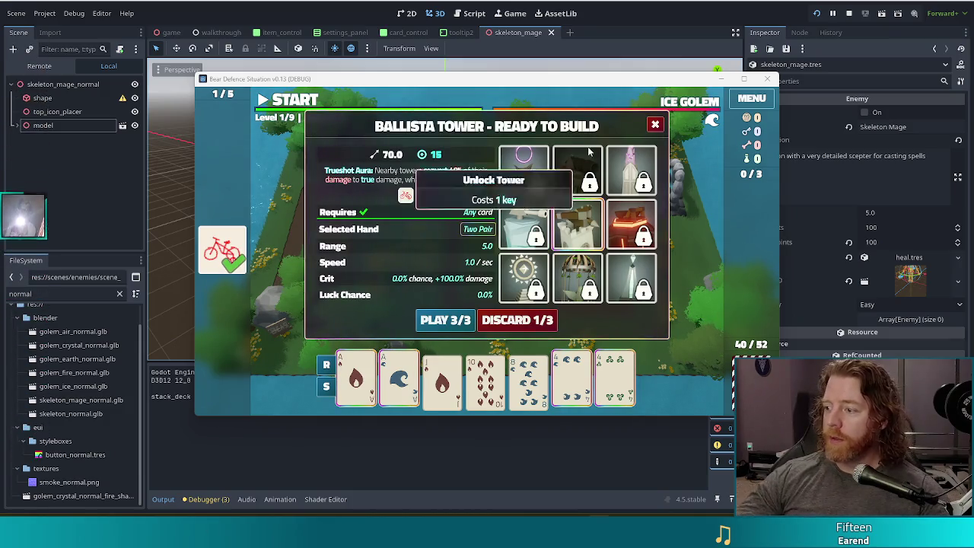
mouse_move(546, 204)
left_click(446, 320)
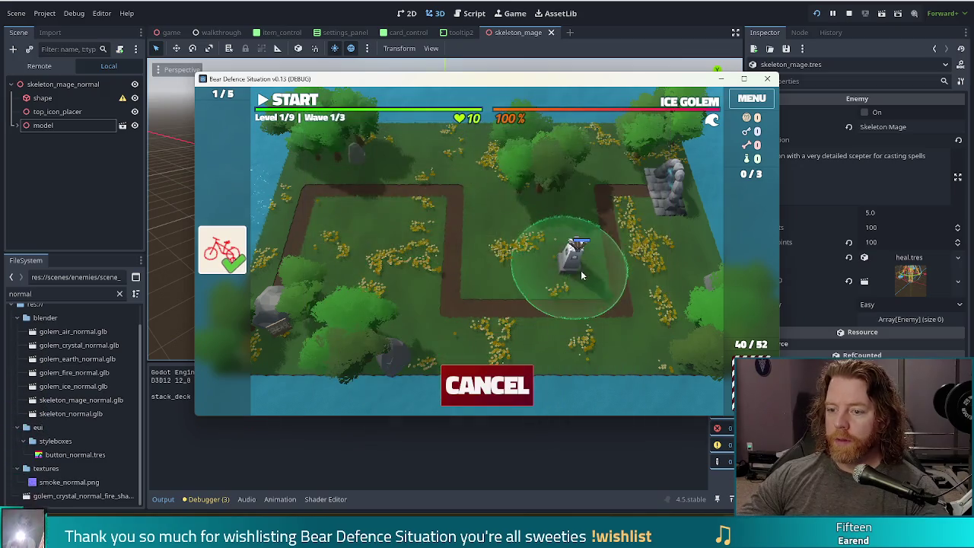
left_click(572, 269)
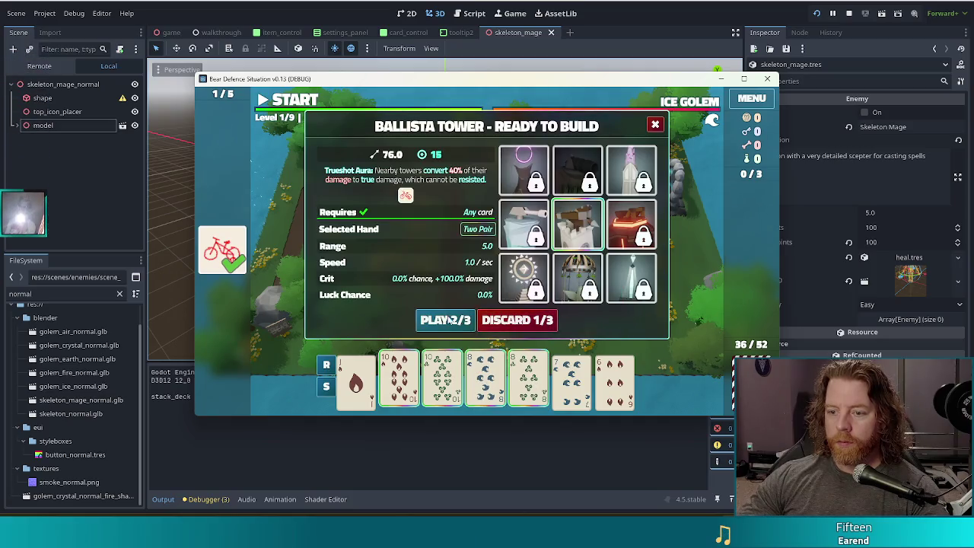
left_click(448, 321)
left_click(497, 271)
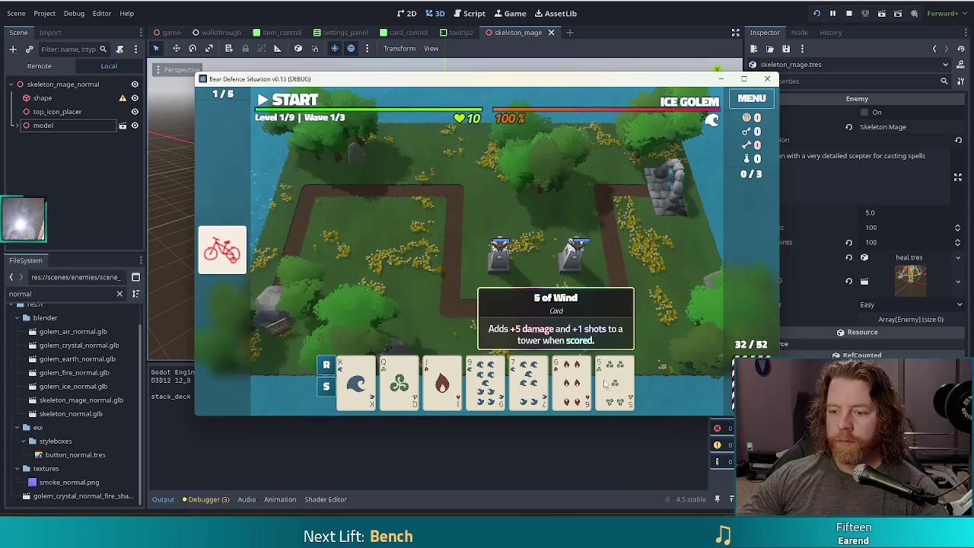
Start wave 1, let it finish, and dismiss the Wave Complete summary
left_click(293, 101)
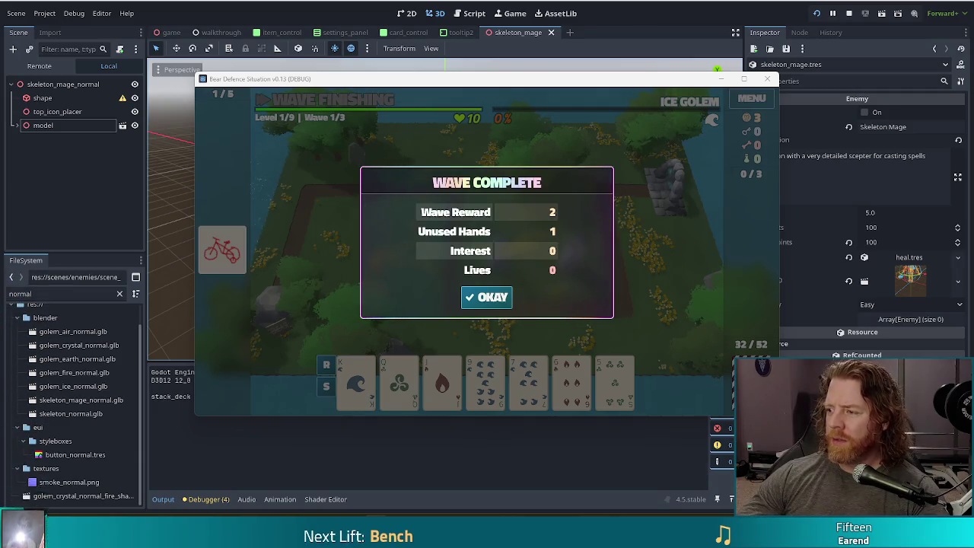
left_click_drag(23, 221, 23, 140)
left_click_drag(22, 62, 23, 371)
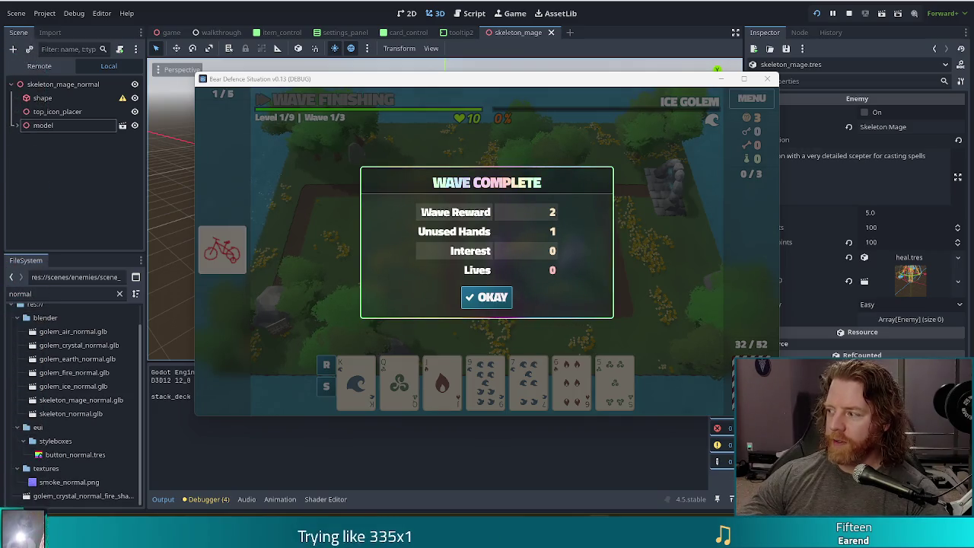
left_click(491, 298)
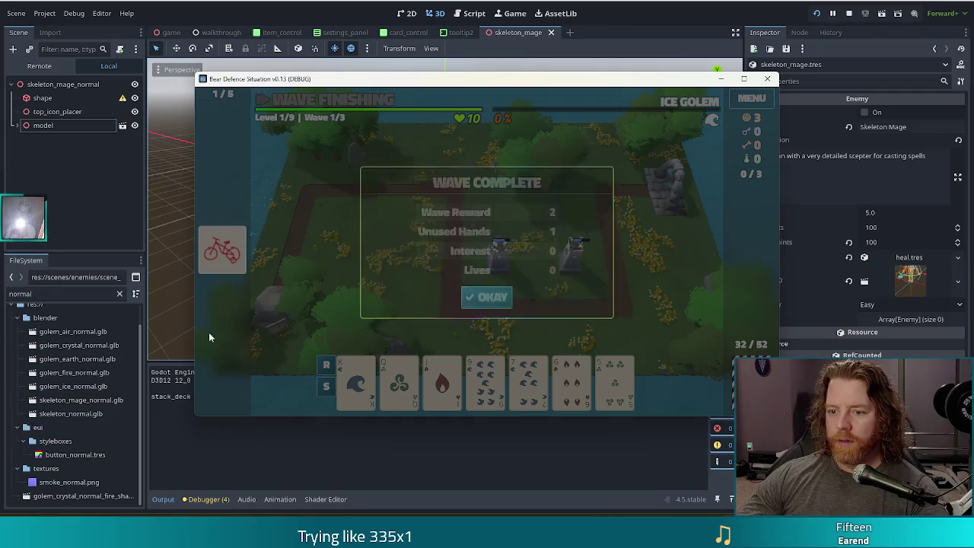
Discard a card, place a third Ballista in the upper-left loop, and start wave 2
left_click(562, 380)
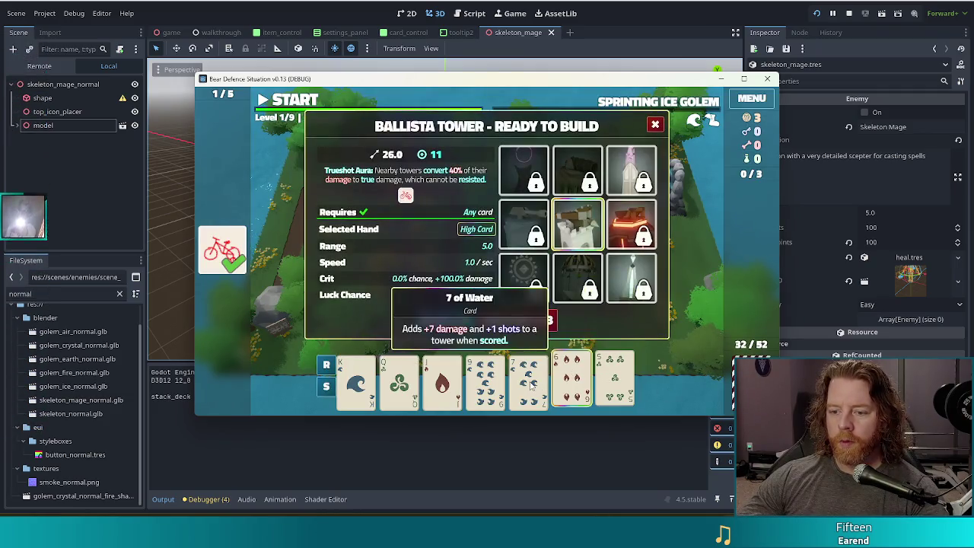
left_click(616, 320)
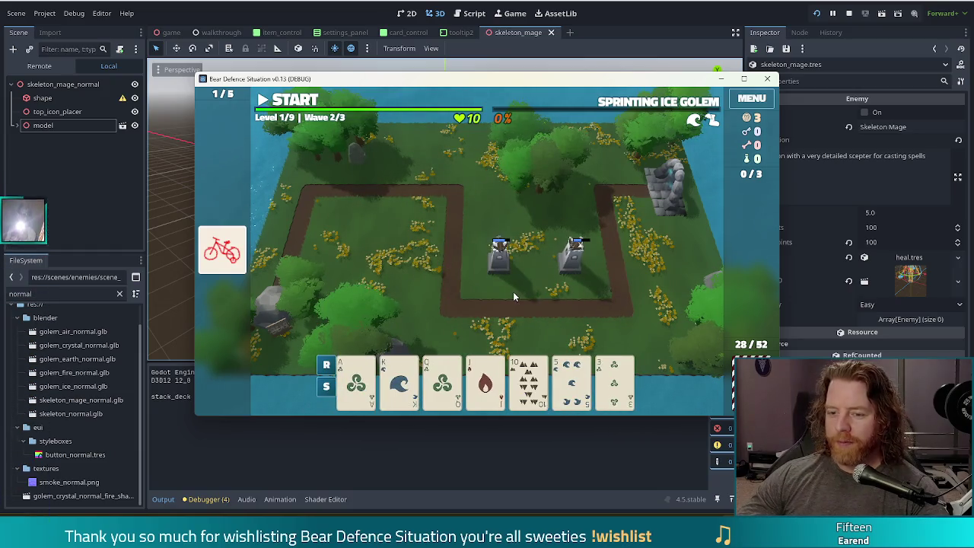
left_click(525, 380)
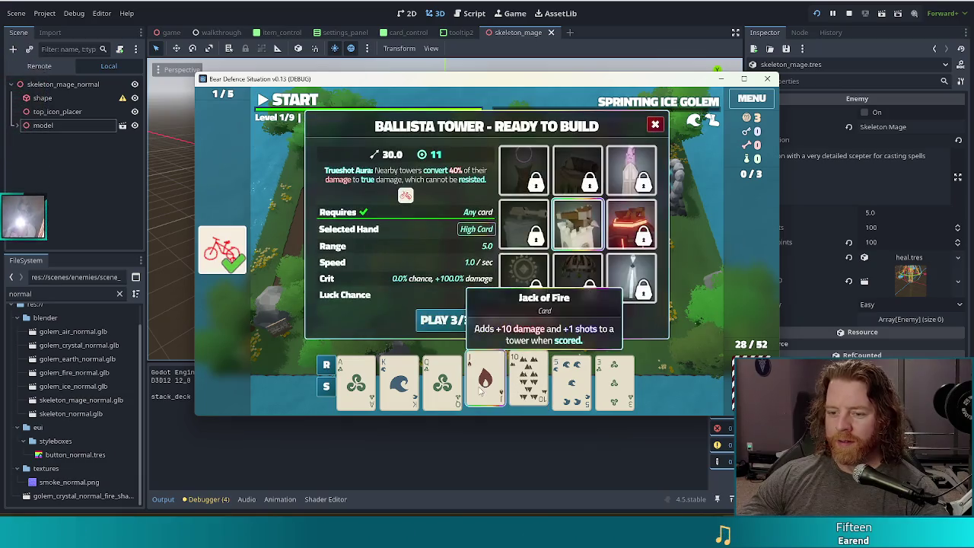
left_click(445, 319)
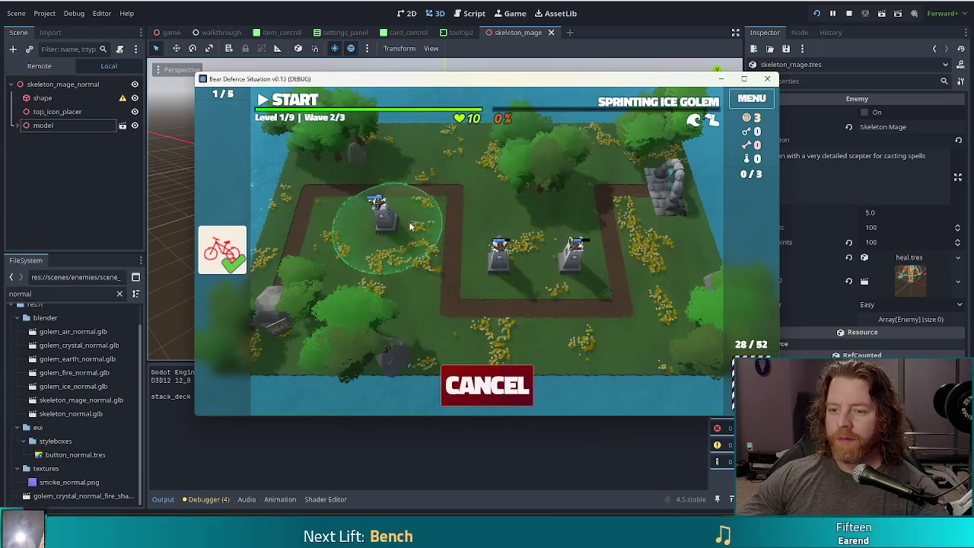
left_click(414, 224)
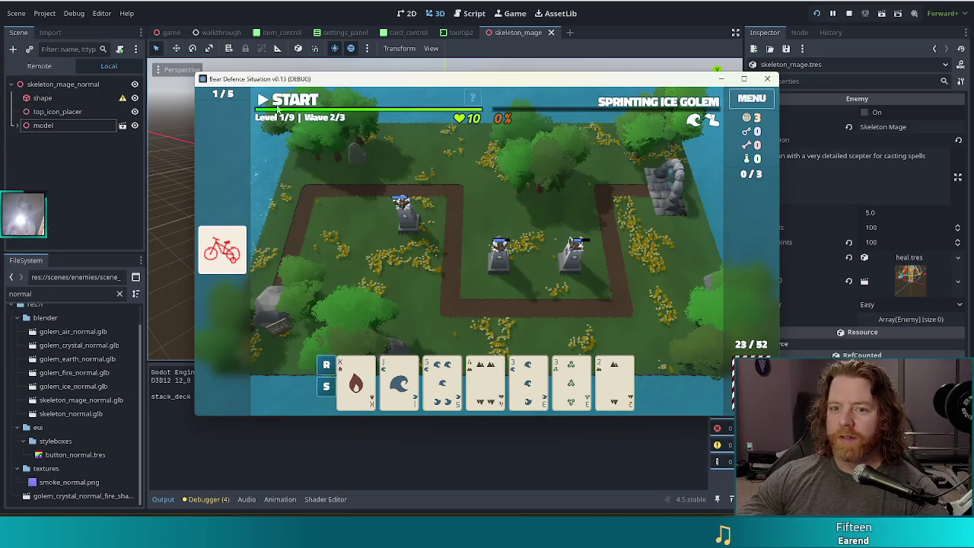
key("space")
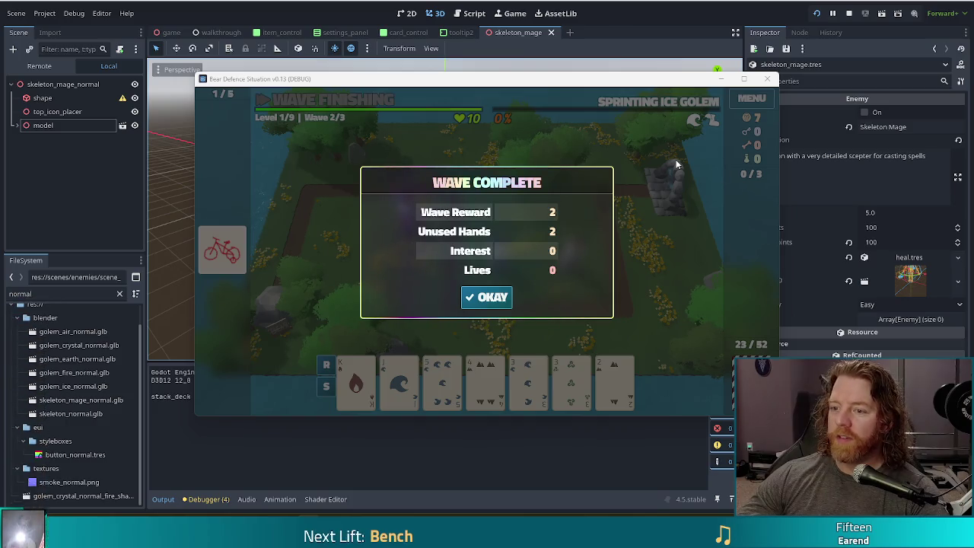
key("alt+Tab")
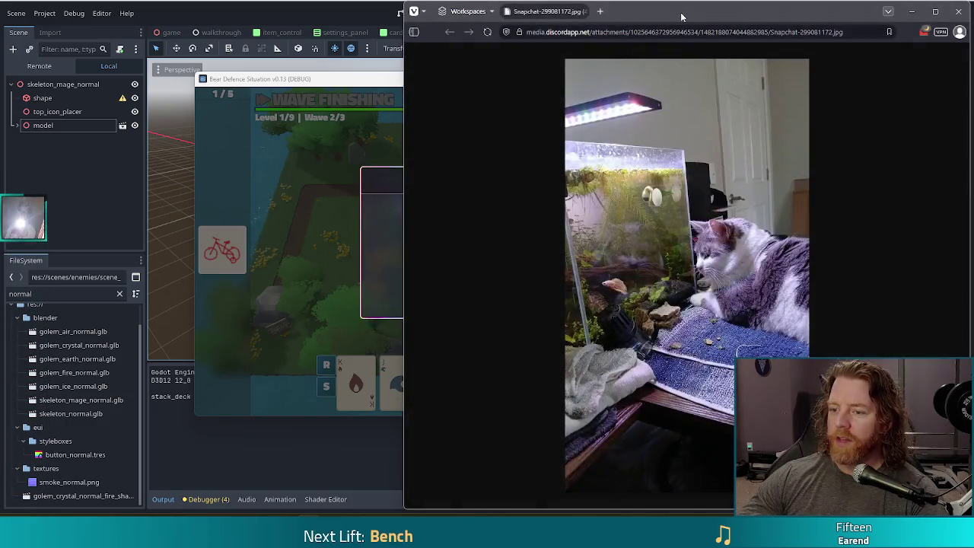
double_click(681, 16)
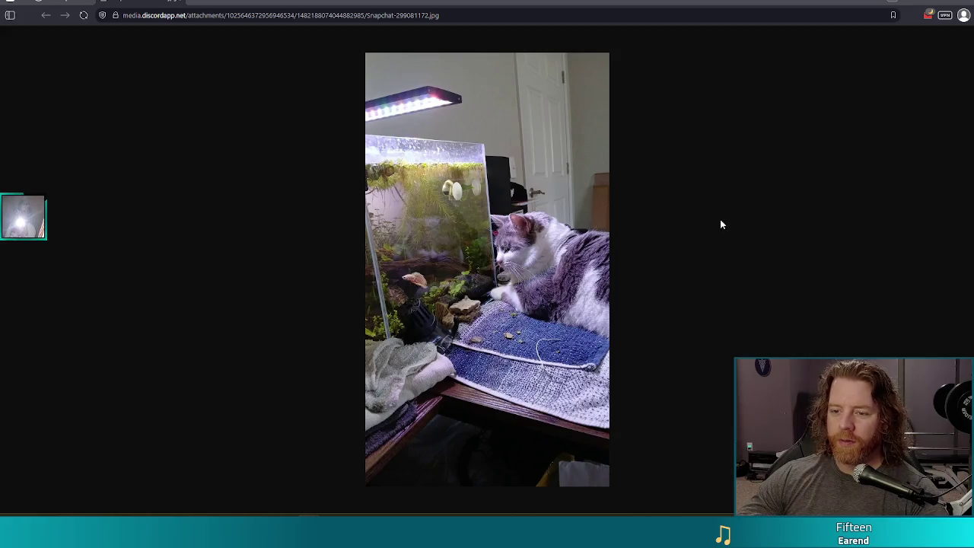
left_click(960, 3)
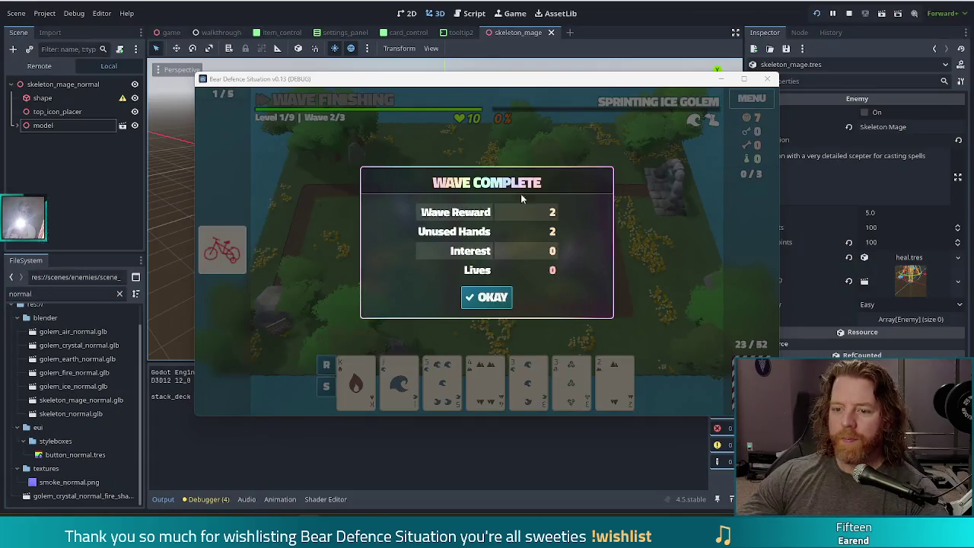
Dismiss the wave summary and discard cards twice, including the 6, 5 and 4 of Earth
left_click(496, 298)
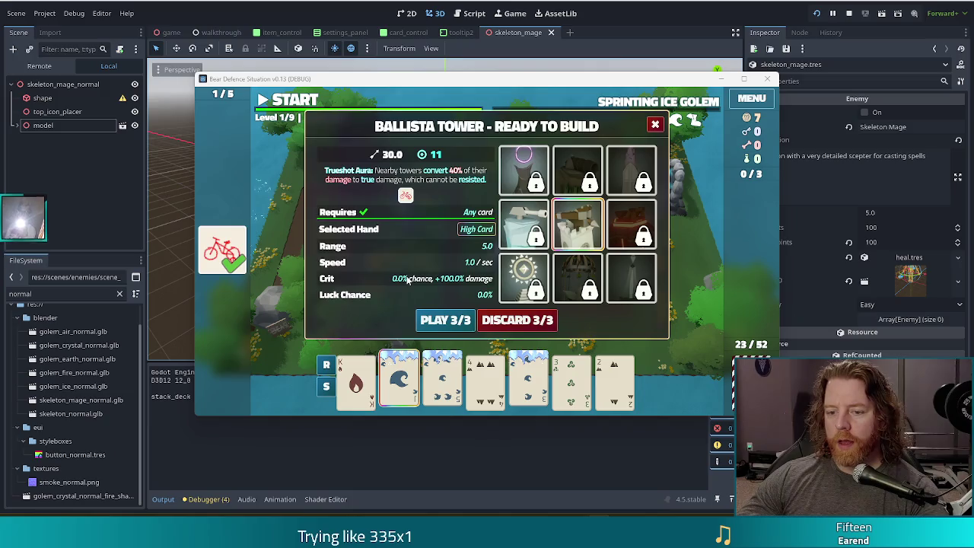
mouse_move(538, 240)
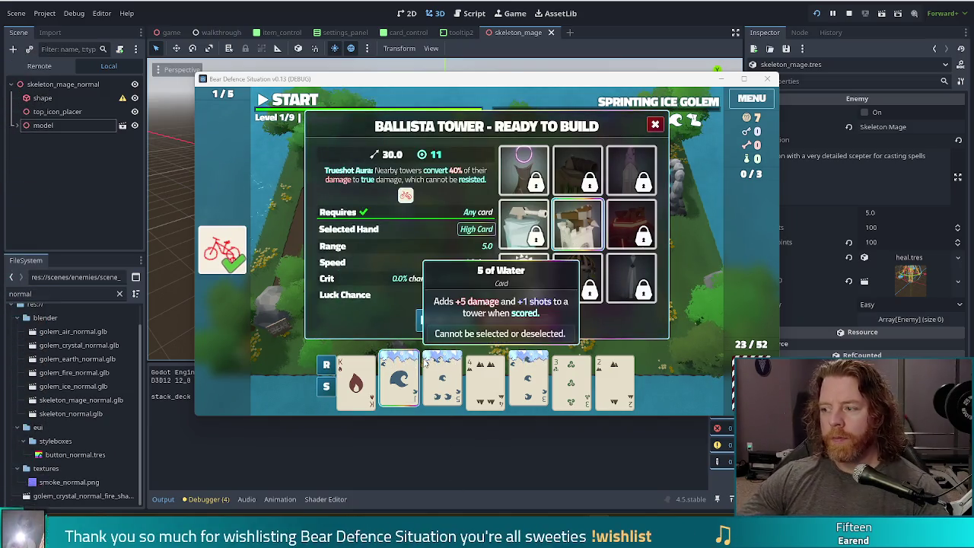
mouse_move(470, 379)
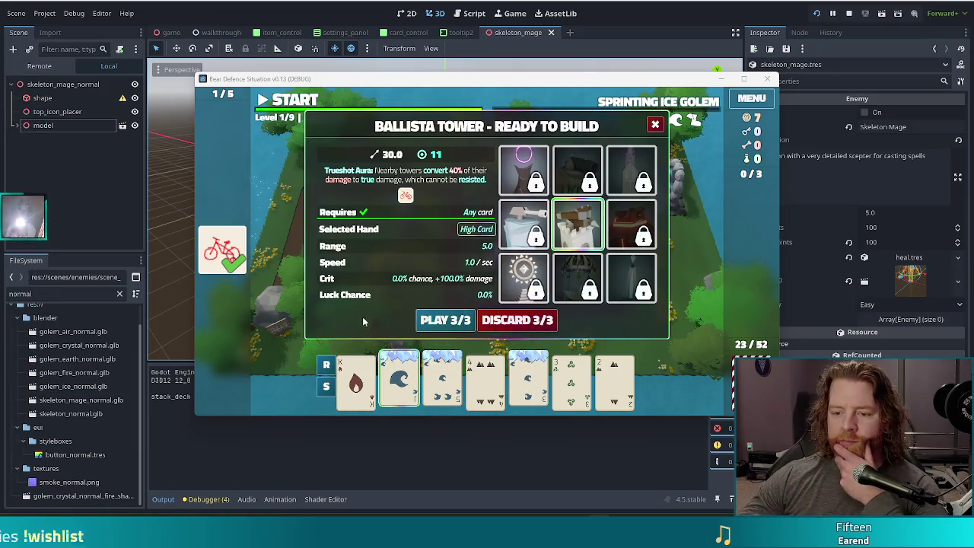
mouse_move(560, 364)
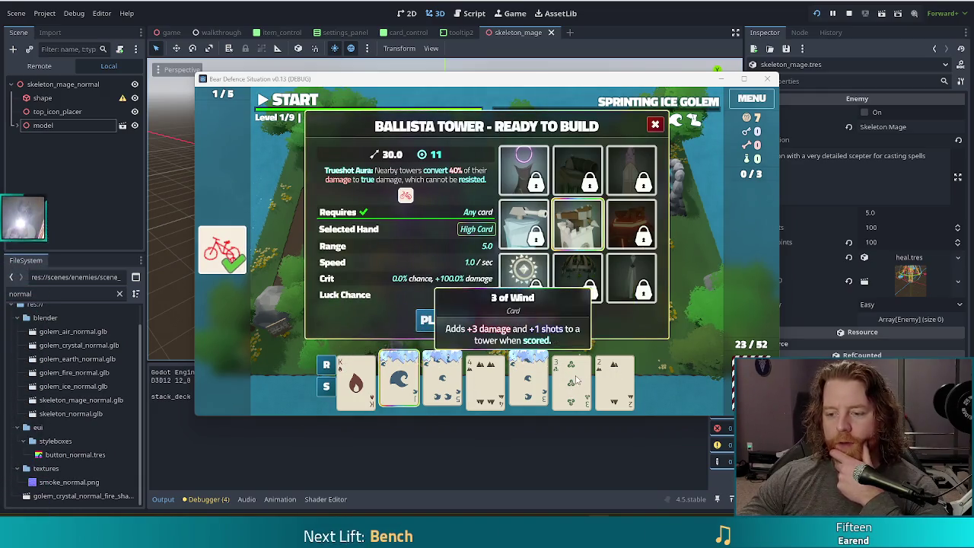
left_click(576, 378)
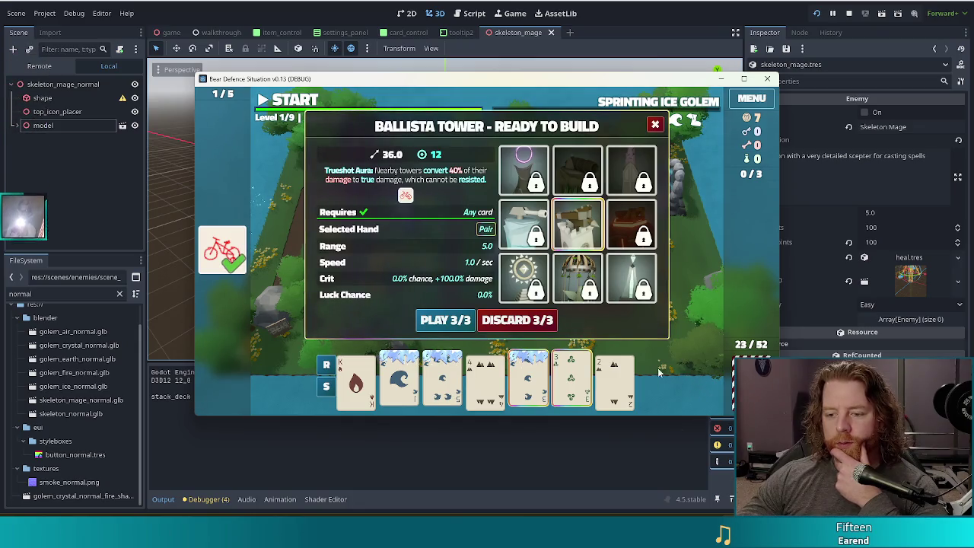
mouse_move(408, 388)
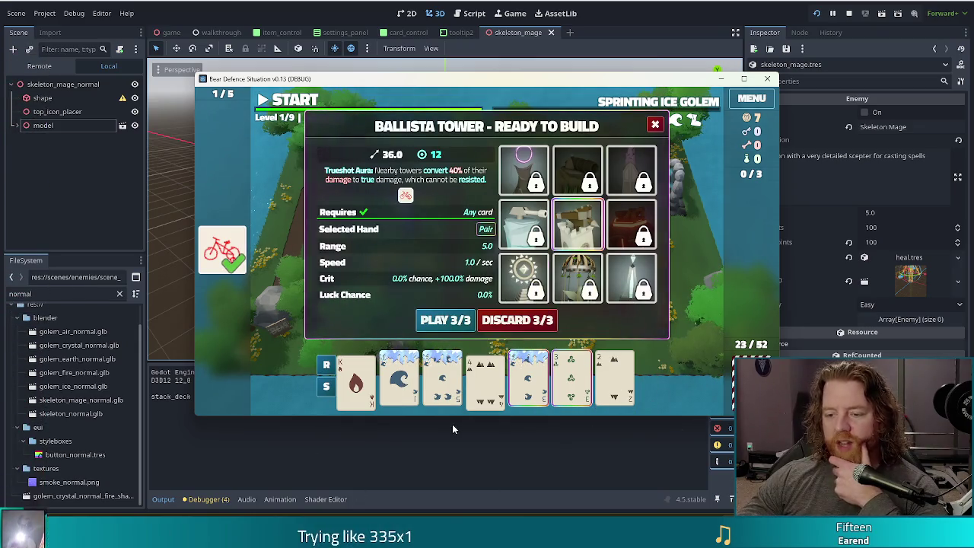
left_click(516, 324)
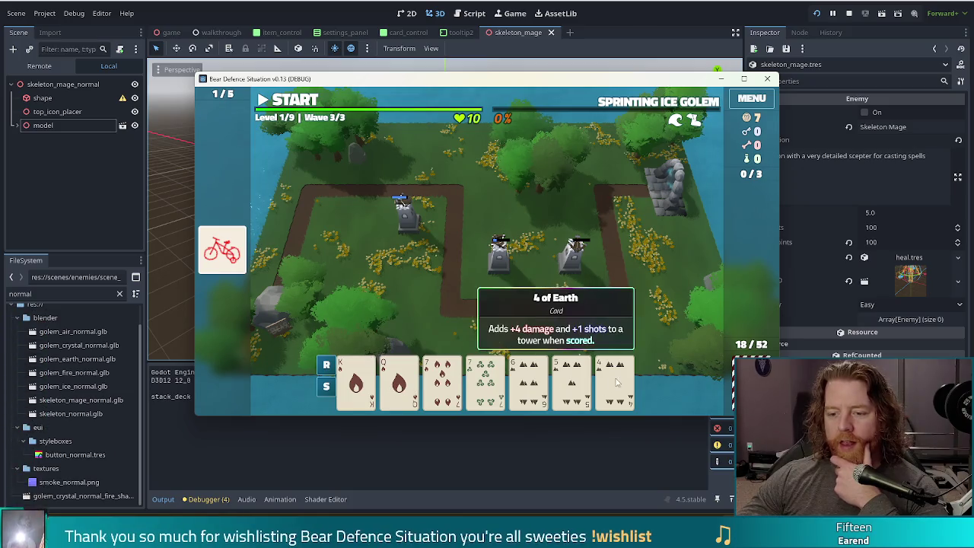
left_click(529, 376)
left_click(563, 388)
left_click(615, 380)
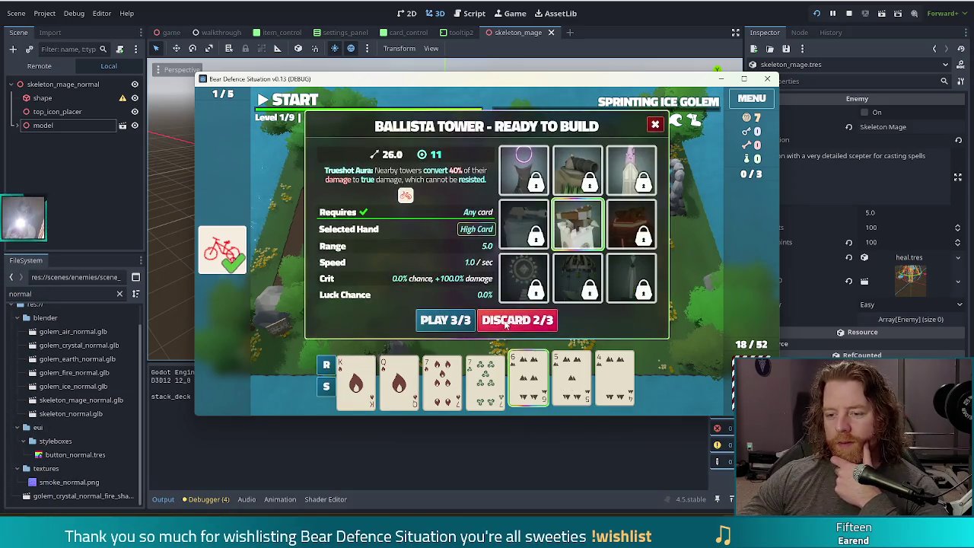
left_click(505, 325)
Play Two Pair of Jacks and 7s to place another Ballista tower
left_click(442, 380)
left_click(485, 380)
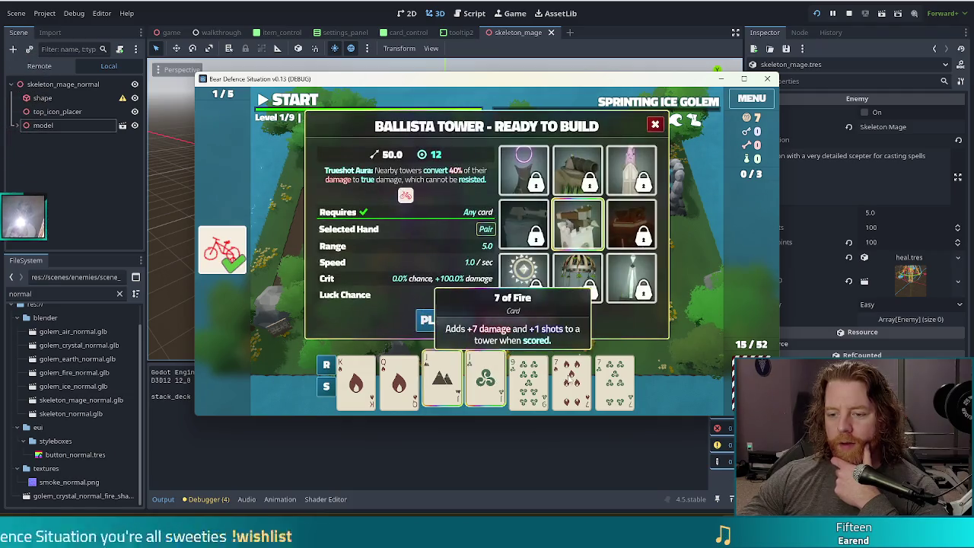
left_click(572, 380)
left_click(615, 380)
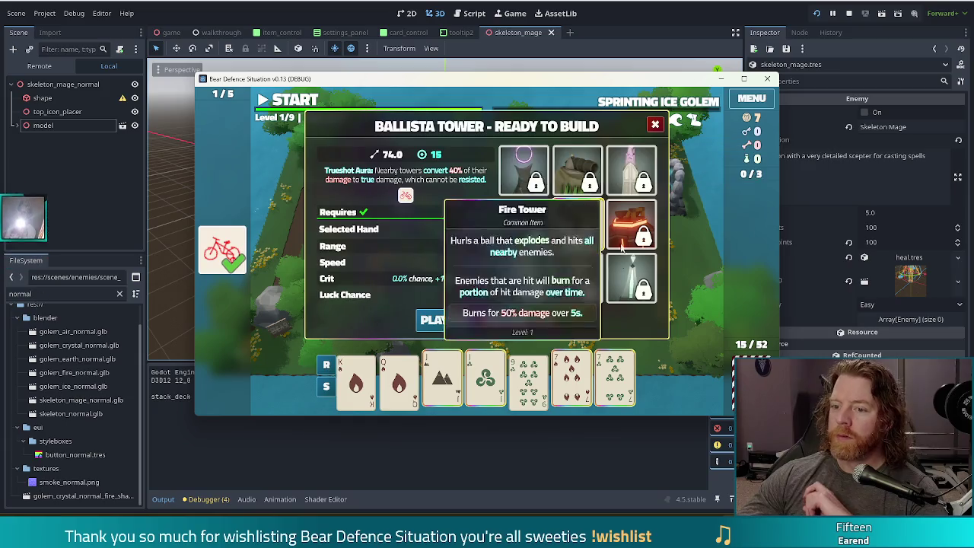
left_click(445, 319)
left_click(401, 228)
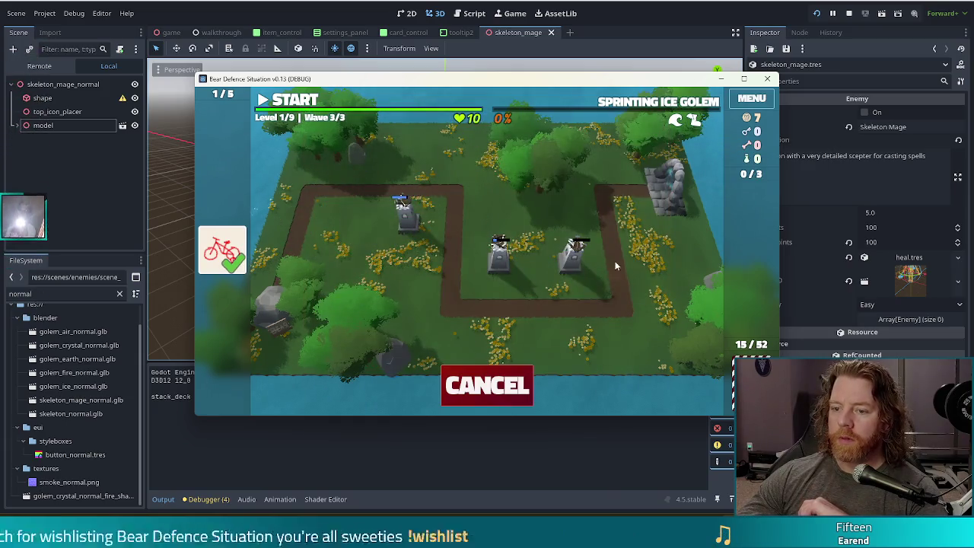
Swap the newly dealt hand for fresh cards
left_click(597, 285)
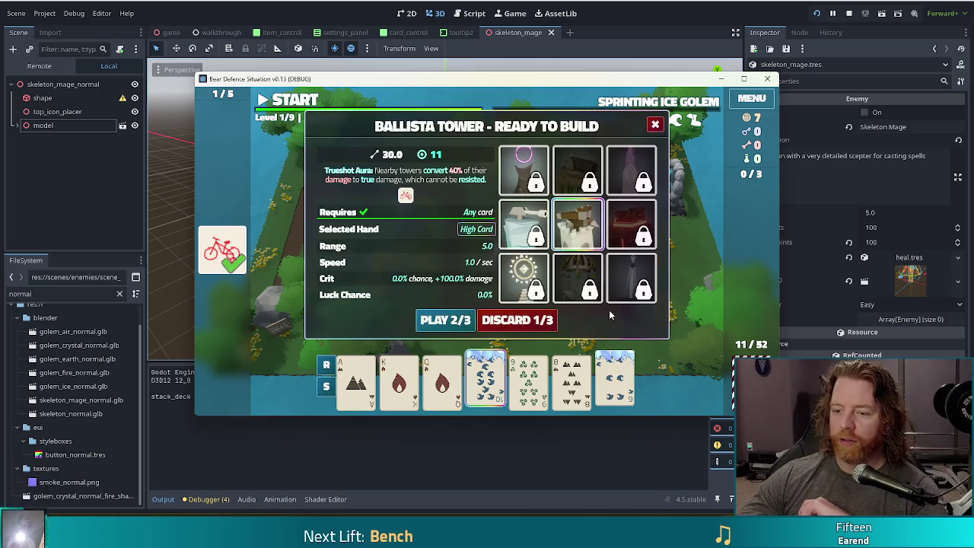
mouse_move(626, 384)
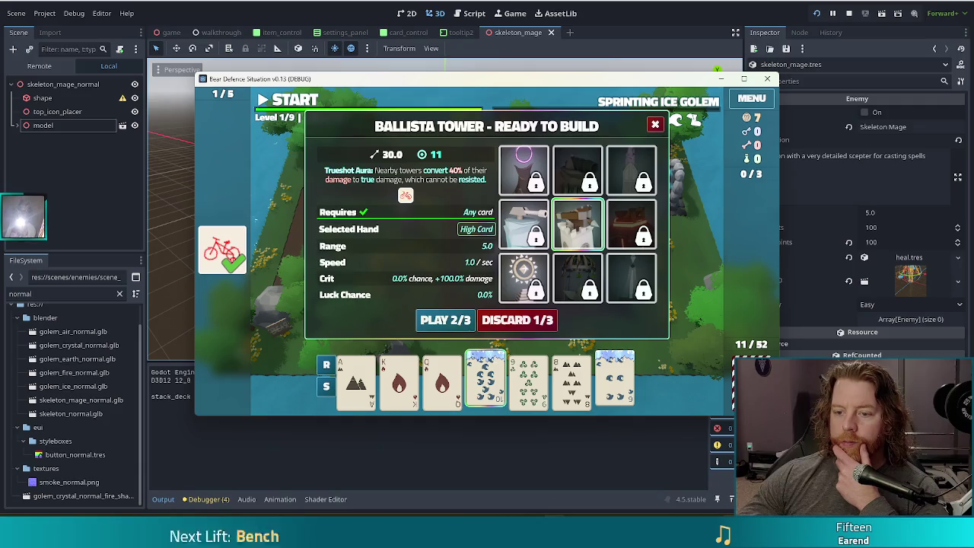
left_click(514, 321)
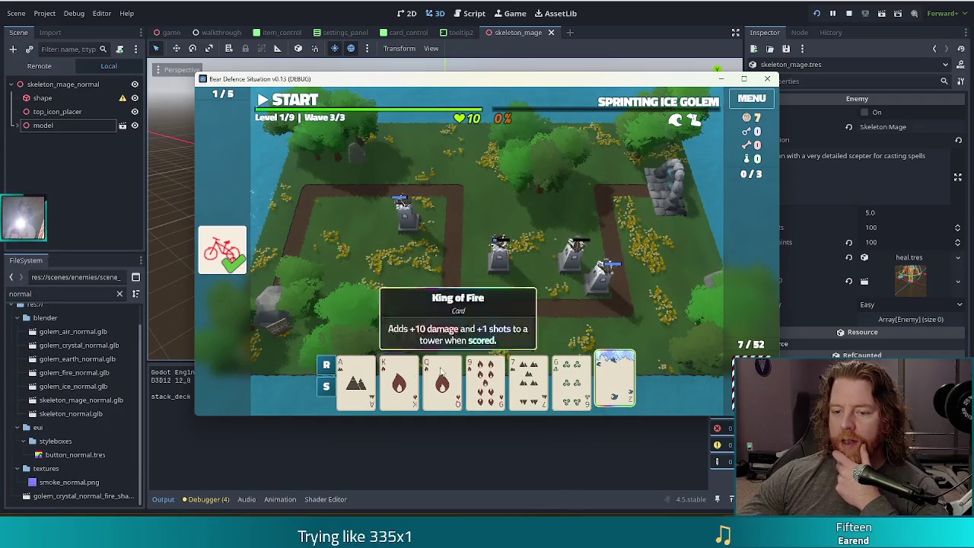
Start wave 3 and leave the game paused with the Ballista Tower build offer showing
left_click(286, 104)
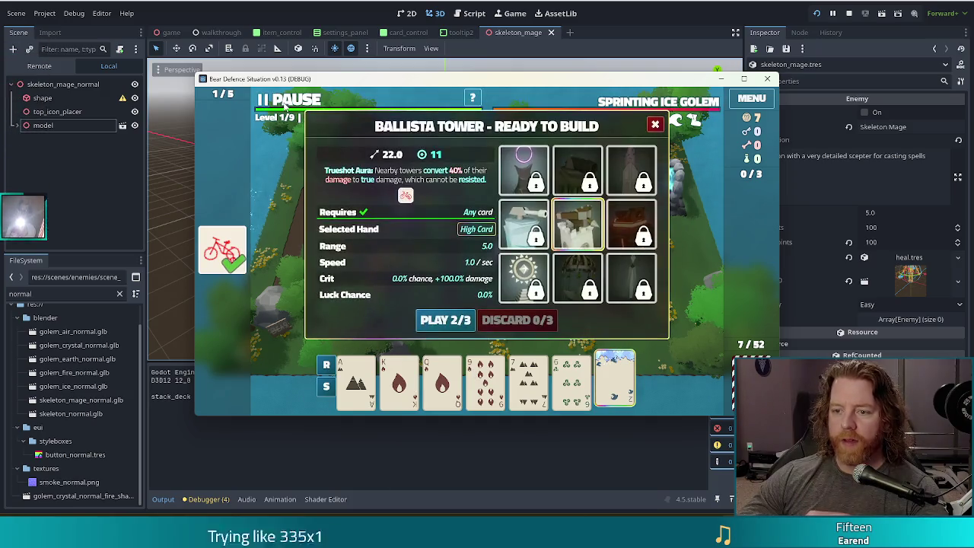
left_click(285, 104)
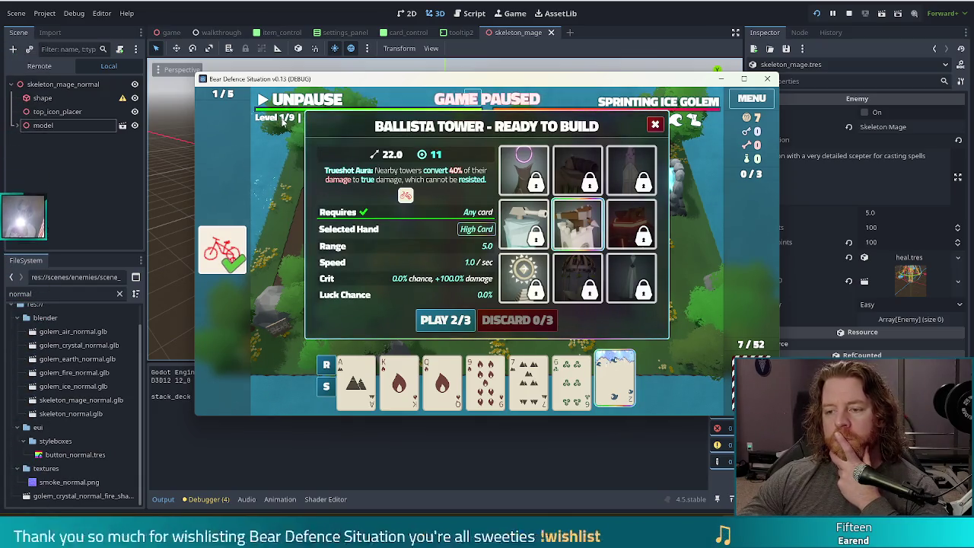
left_click(655, 125)
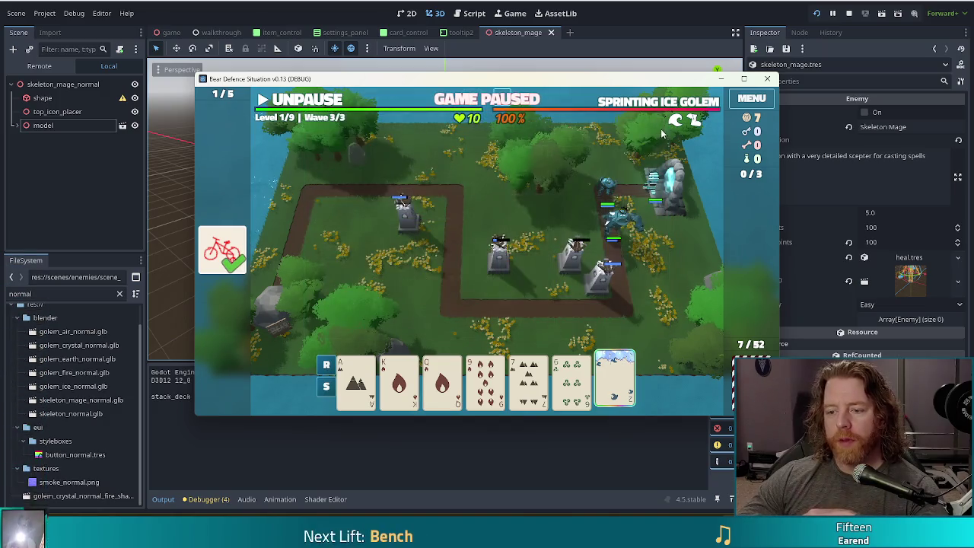
left_click(314, 100)
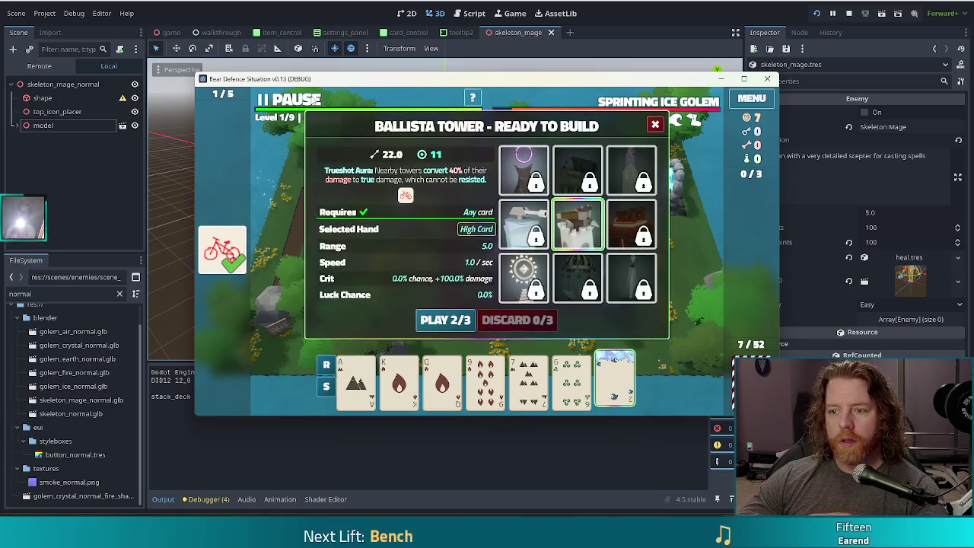
left_click(313, 100)
left_click_drag(23, 136, 23, 449)
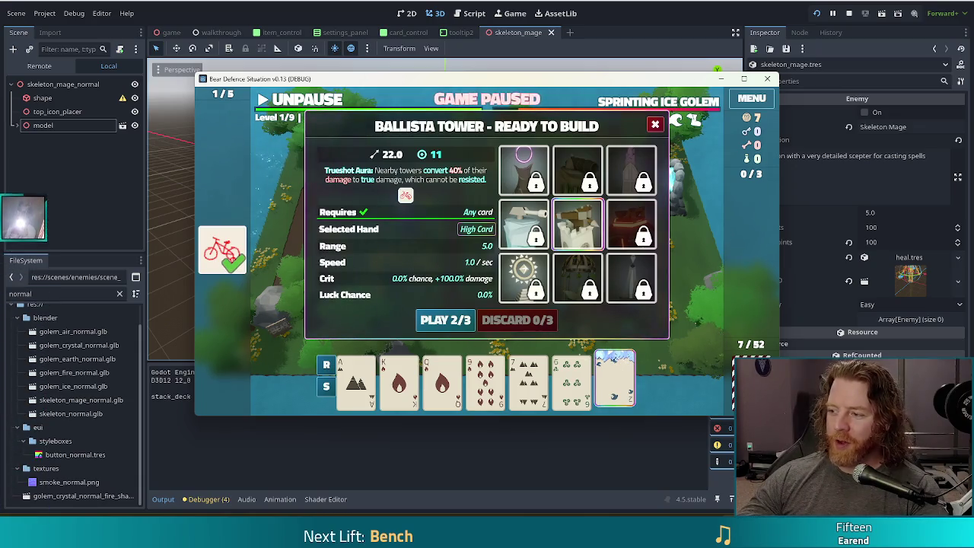
Drag the model node around the Scene and FileSystem docks and drop it back on its row
left_click_drag(23, 135, 23, 449)
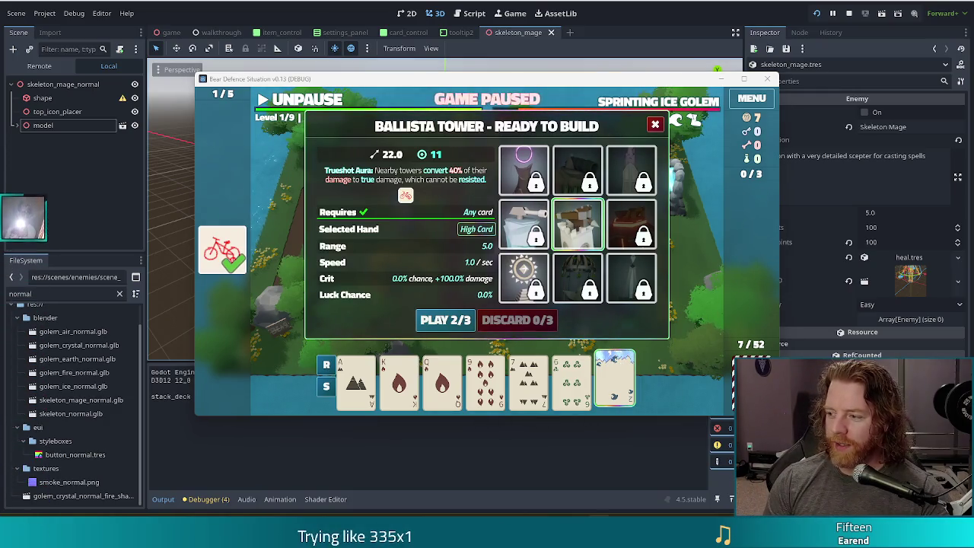
left_click_drag(23, 136, 23, 450)
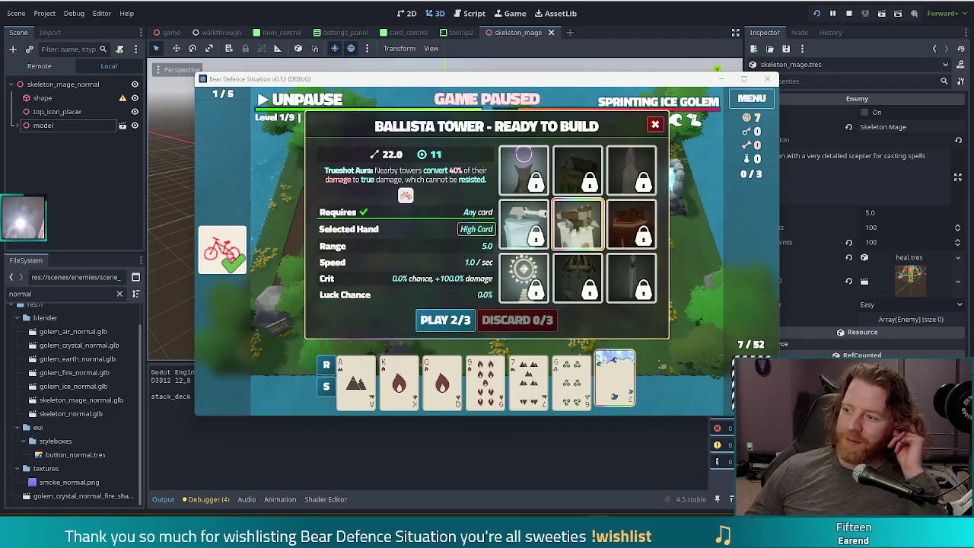
left_click_drag(23, 136, 23, 293)
left_click_drag(23, 371, 23, 450)
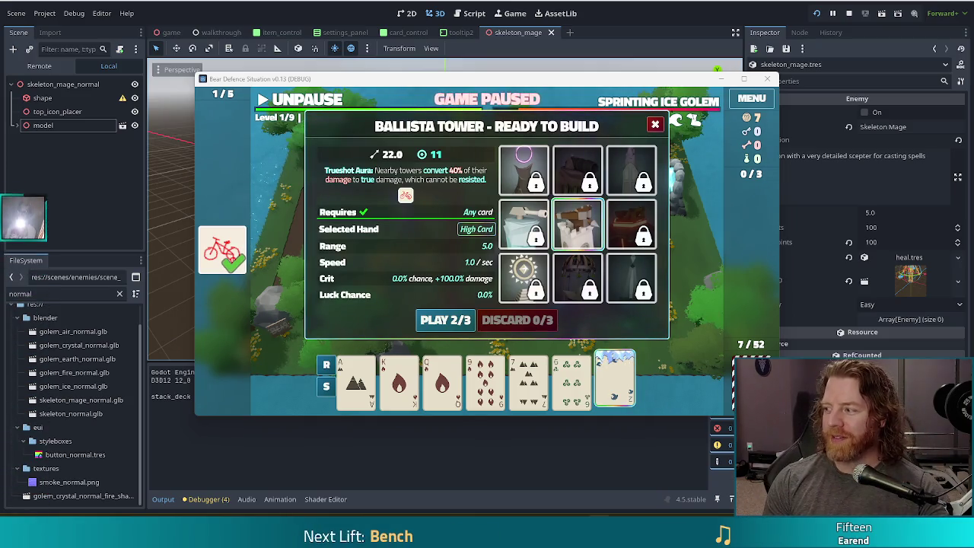
left_click_drag(23, 134, 23, 292)
left_click_drag(22, 371, 23, 450)
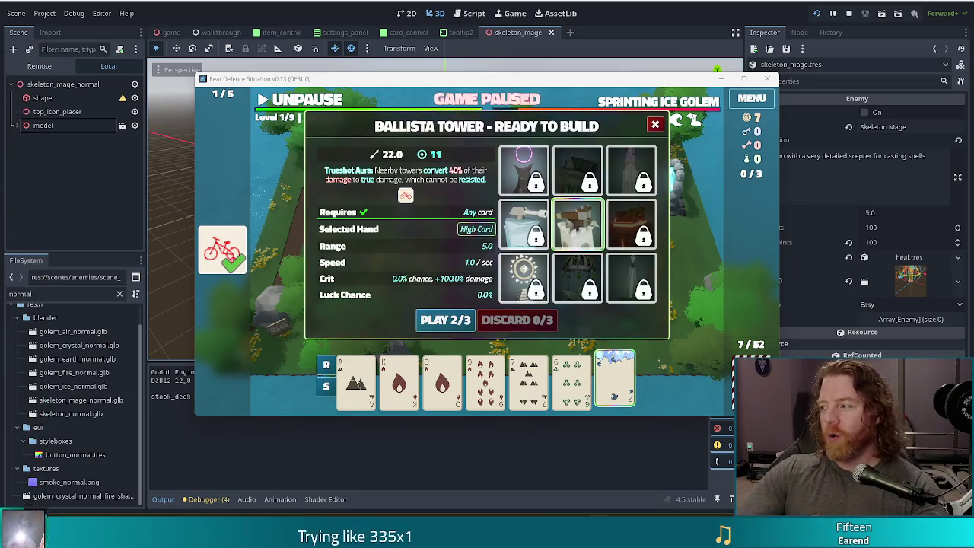
left_click_drag(23, 378, 23, 62)
left_click_drag(23, 134, 22, 293)
left_click_drag(23, 371, 23, 449)
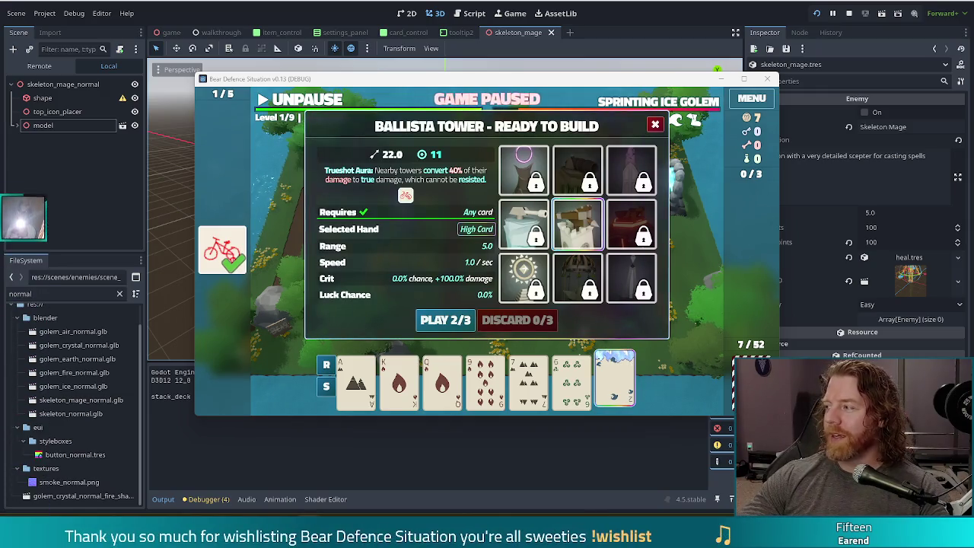
left_click_drag(23, 135, 23, 449)
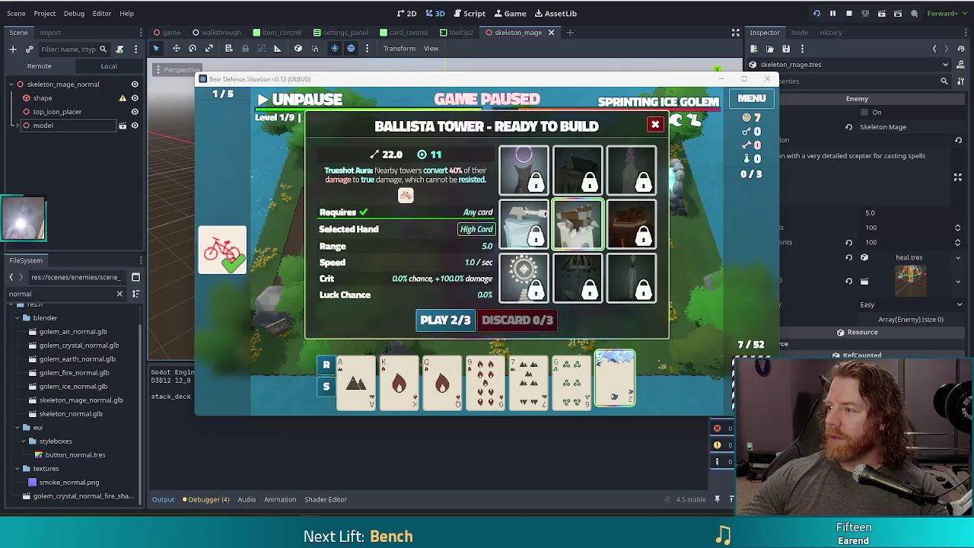
left_click_drag(23, 134, 23, 450)
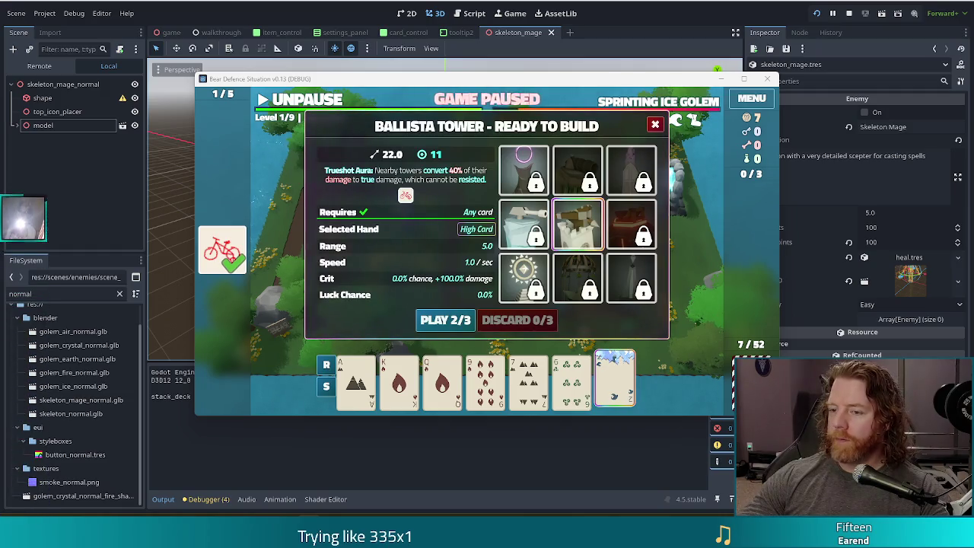
left_click_drag(23, 221, 23, 140)
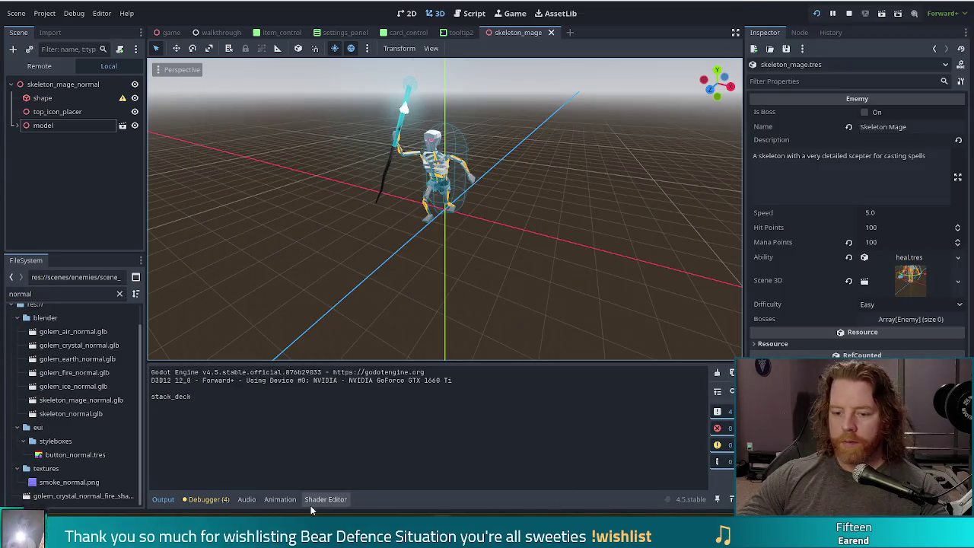
Switch to the Vivaldi window with the cat photo and move it further left
key("alt+Tab")
mouse_move(703, 18)
left_mouse_down()
mouse_move(437, 15)
mouse_move(478, 17)
left_mouse_up()
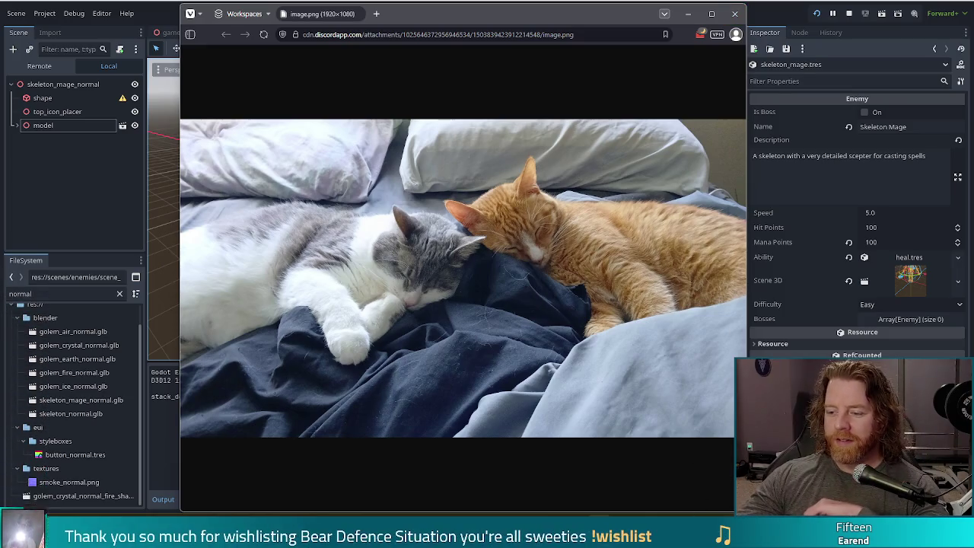
Glance at the paused game, then close the Vivaldi window showing the cat photo
key("alt+Tab")
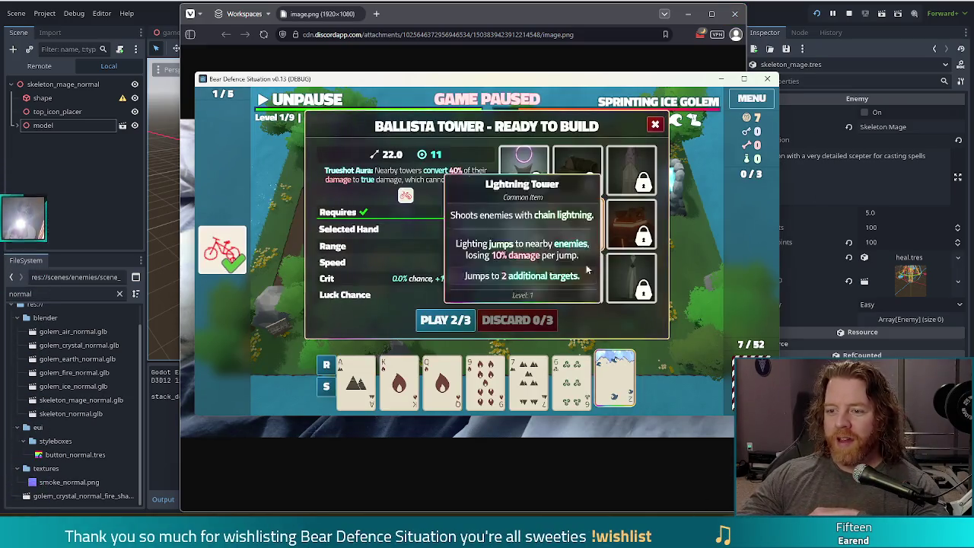
mouse_move(582, 224)
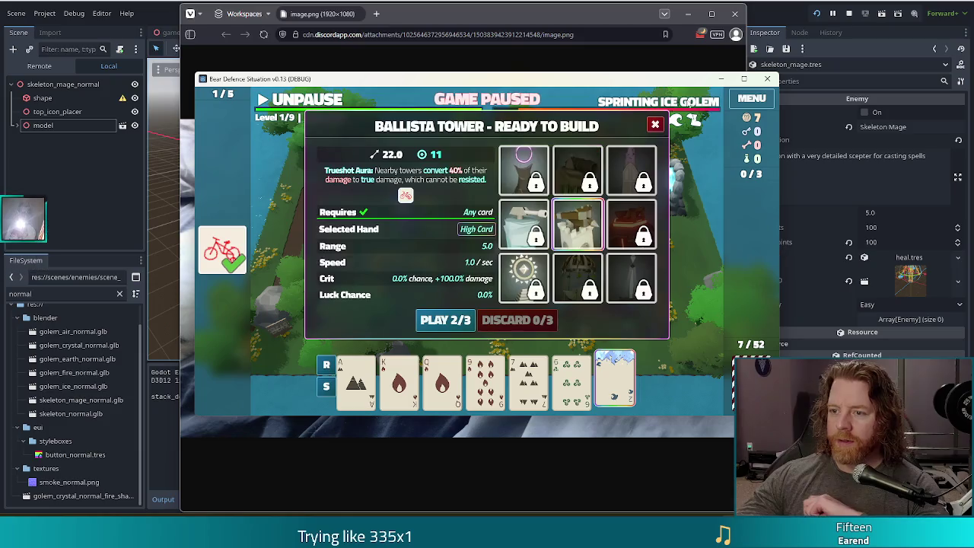
key("alt+Tab")
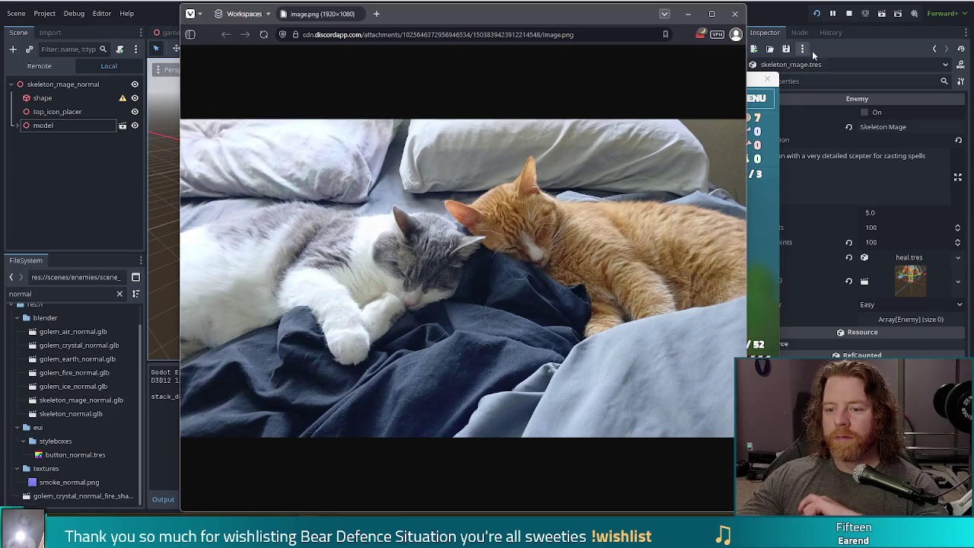
left_click(735, 15)
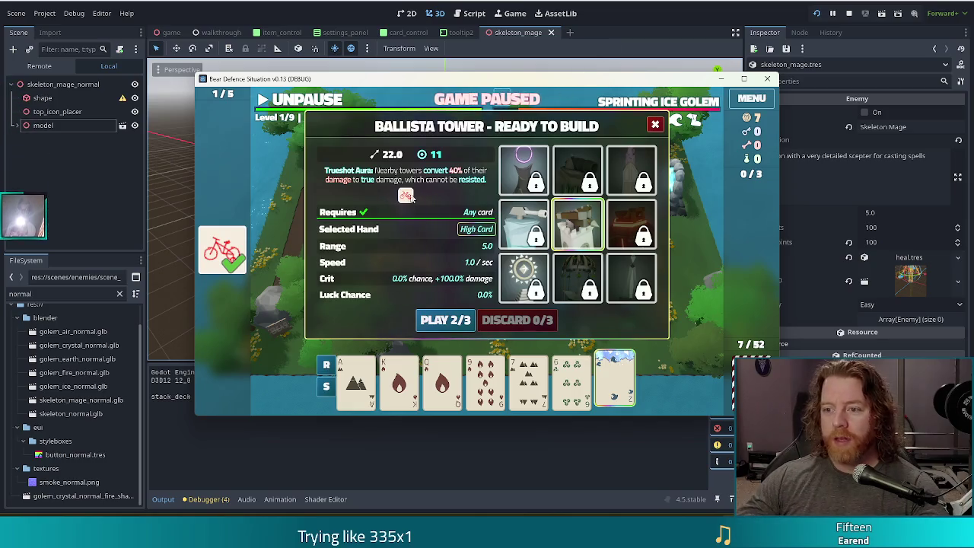
Play the Ace card to build a ballista at the path's upper-left corner, then resume wave 3
left_click(655, 124)
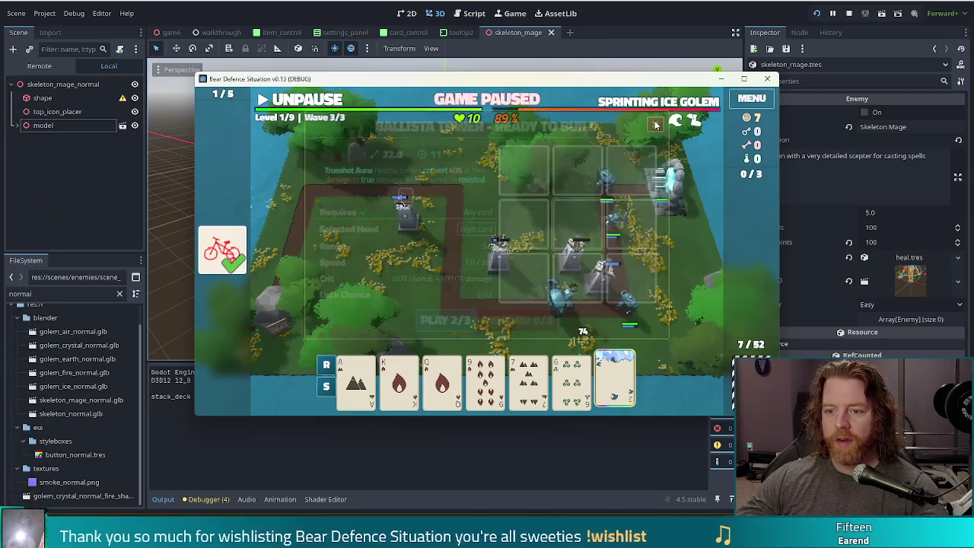
left_click(615, 378)
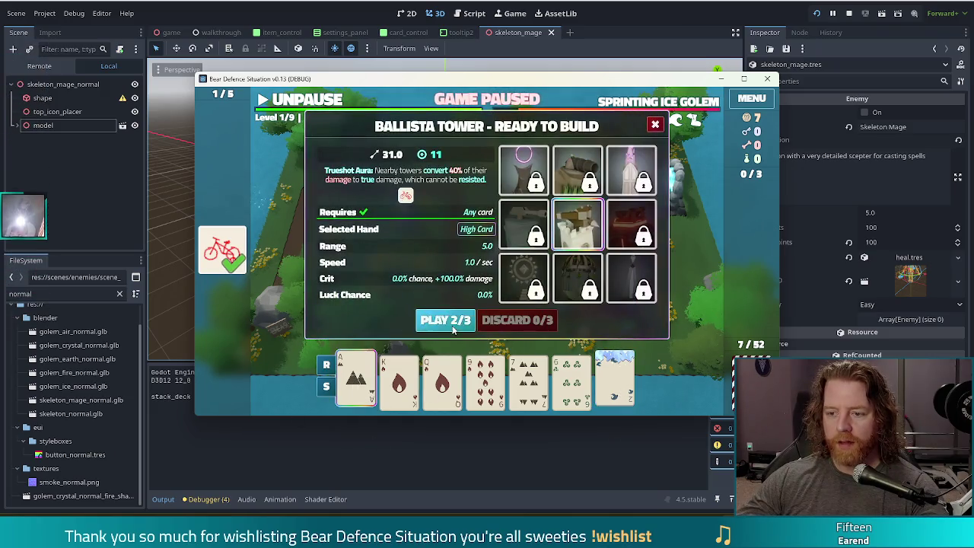
left_click(445, 320)
left_click(329, 205)
left_click(316, 96)
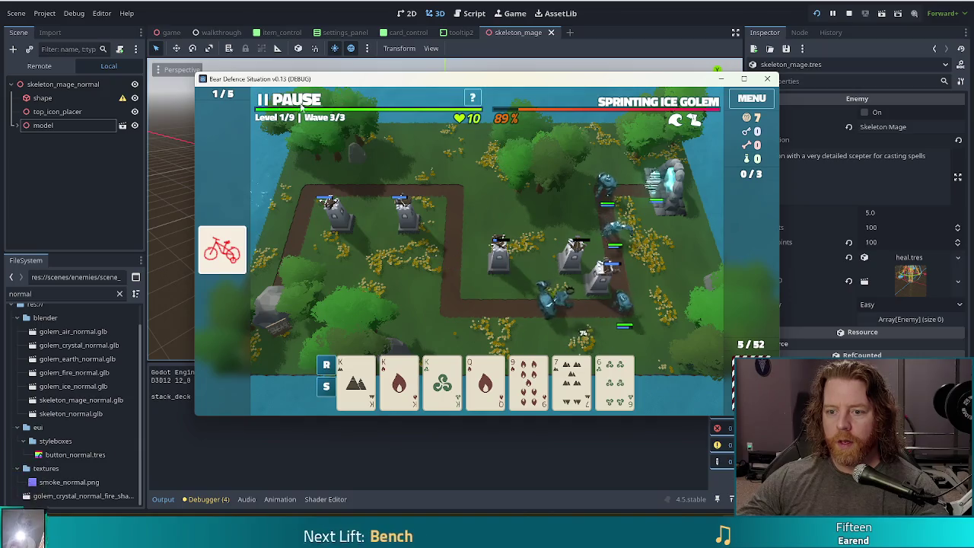
mouse_move(620, 359)
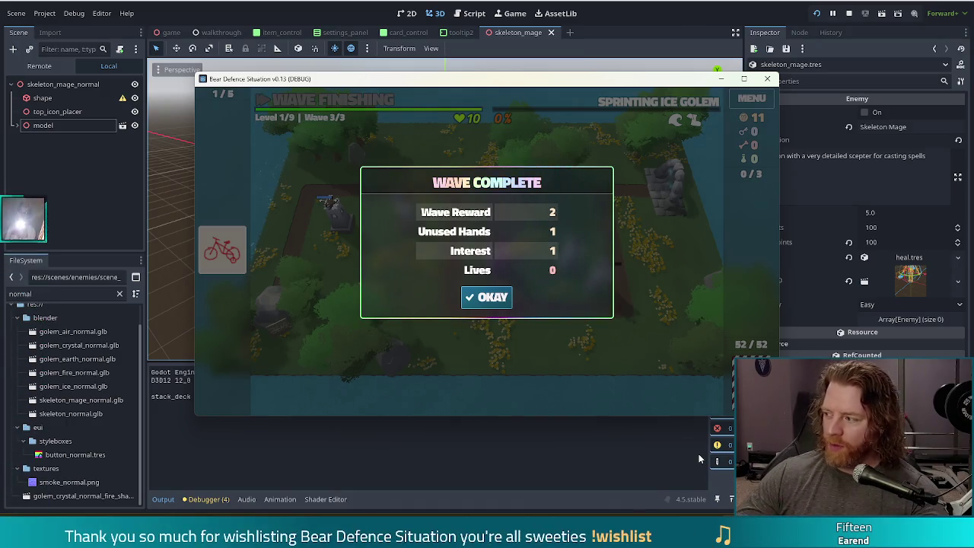
Dismiss the wave results, check the Fire and Lightning Tower upgrade details, and close the game window
left_click(494, 301)
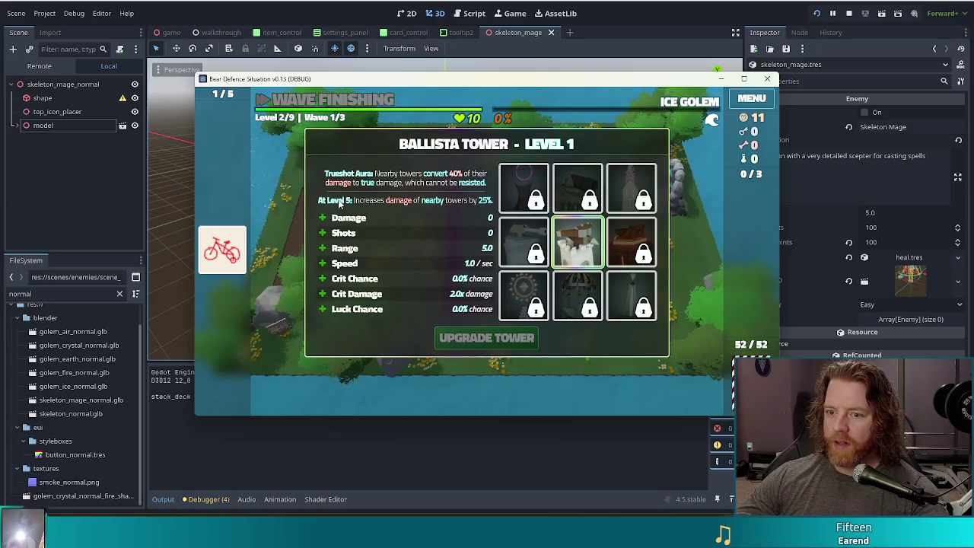
mouse_move(598, 248)
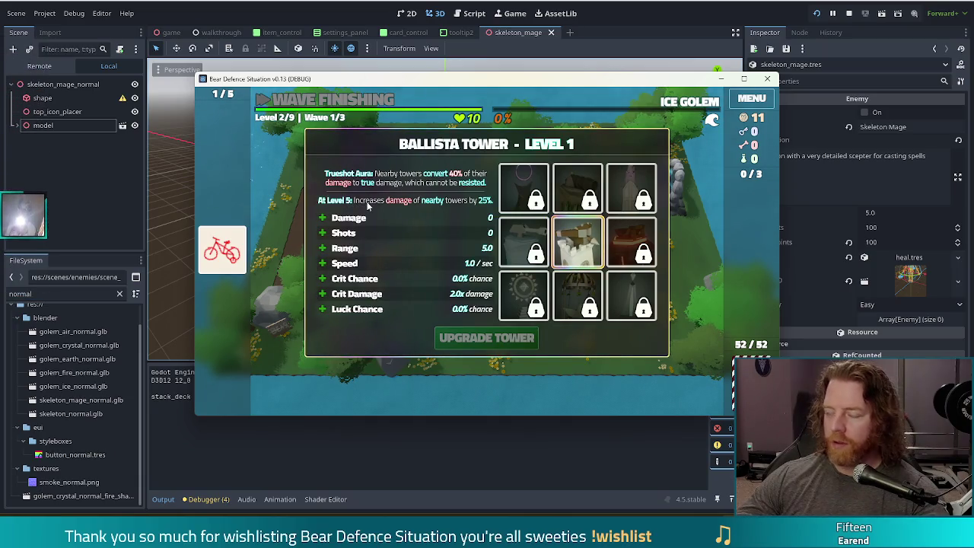
left_click(618, 237)
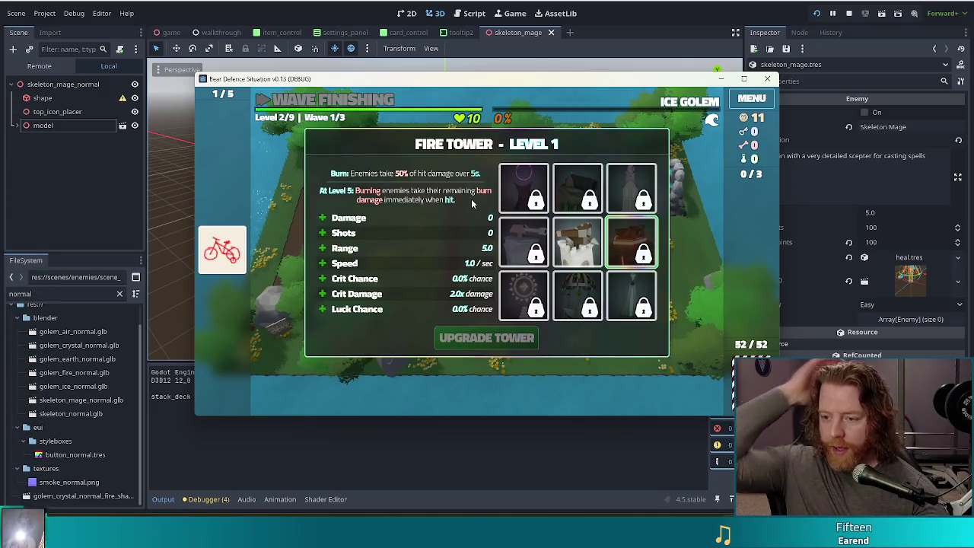
left_click(626, 293)
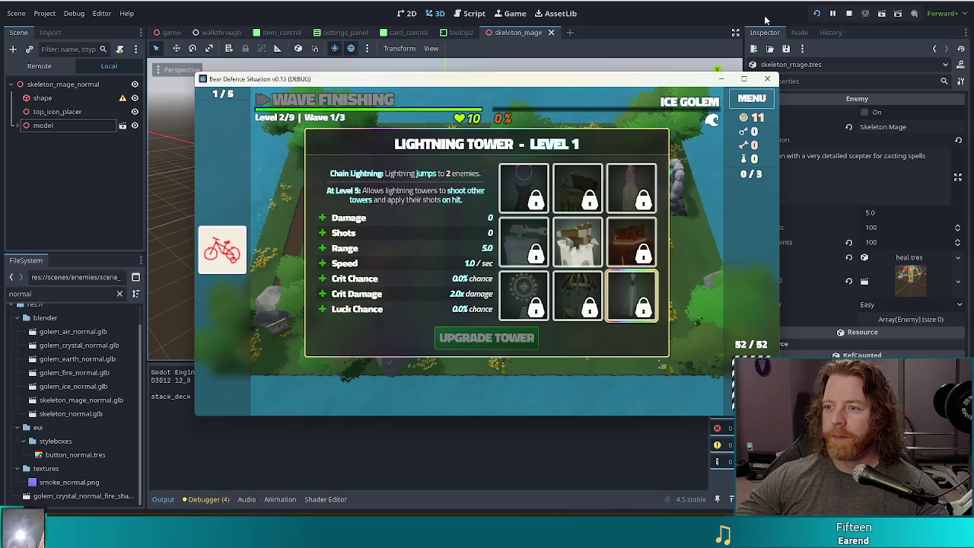
left_click(766, 79)
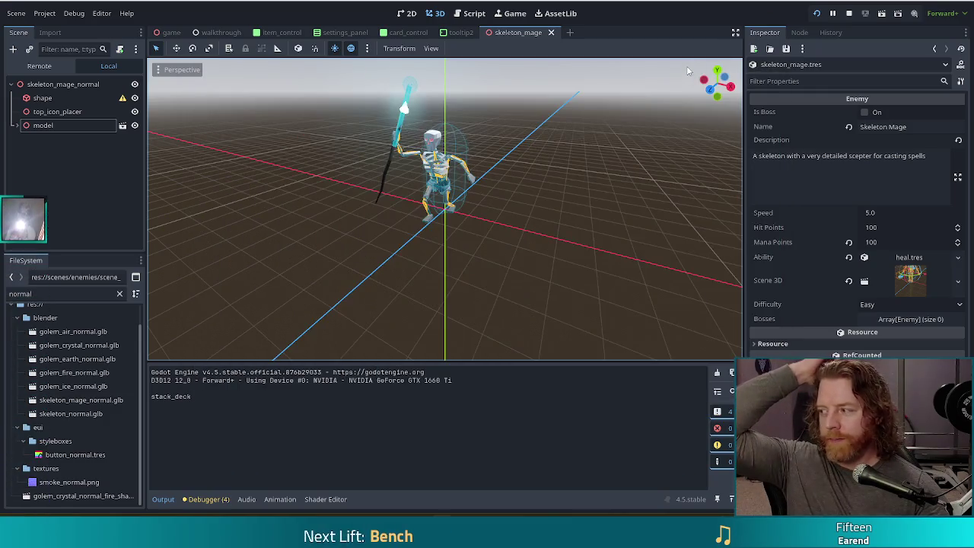